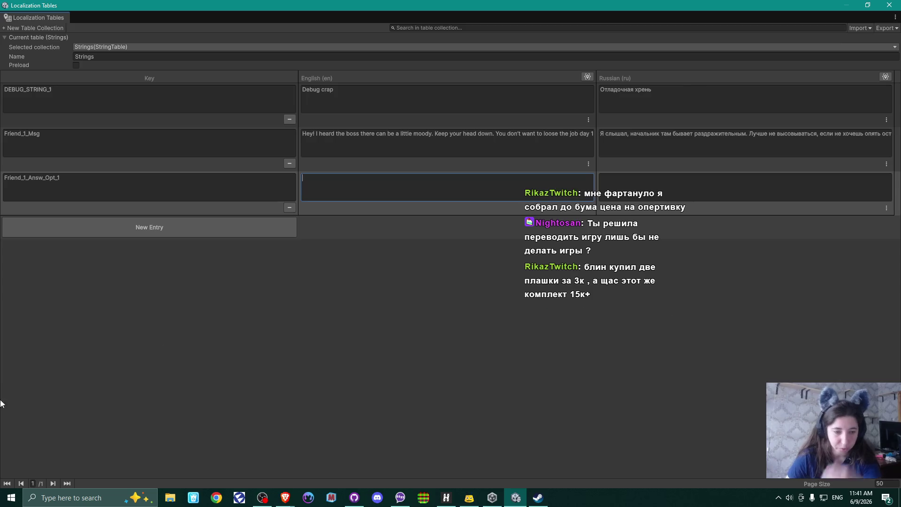
Launch Sublime Text from the Start menu to get a blank untitled note
click(12, 498)
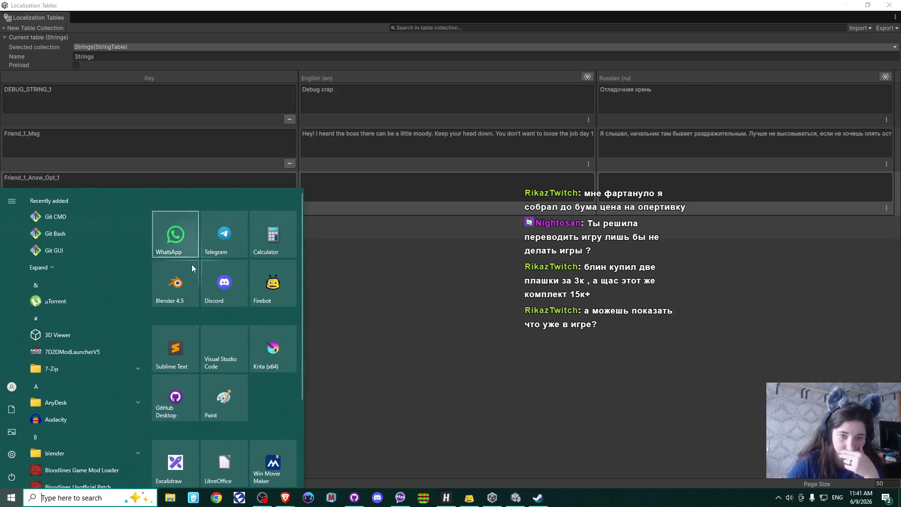
click(440, 272)
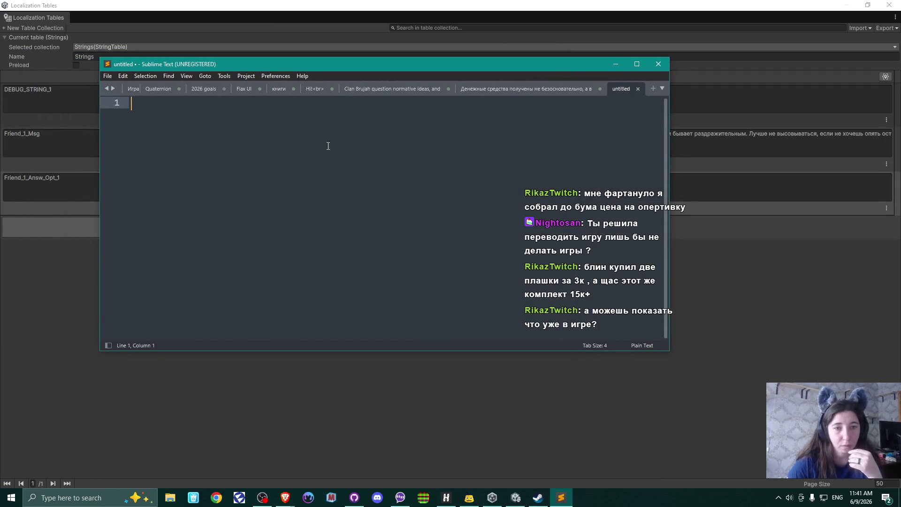
In Russian, type the to-dos 'модель печати' and 'иконки документовб печатиб штампованных документов'
key(alt+shift)
text(мод)
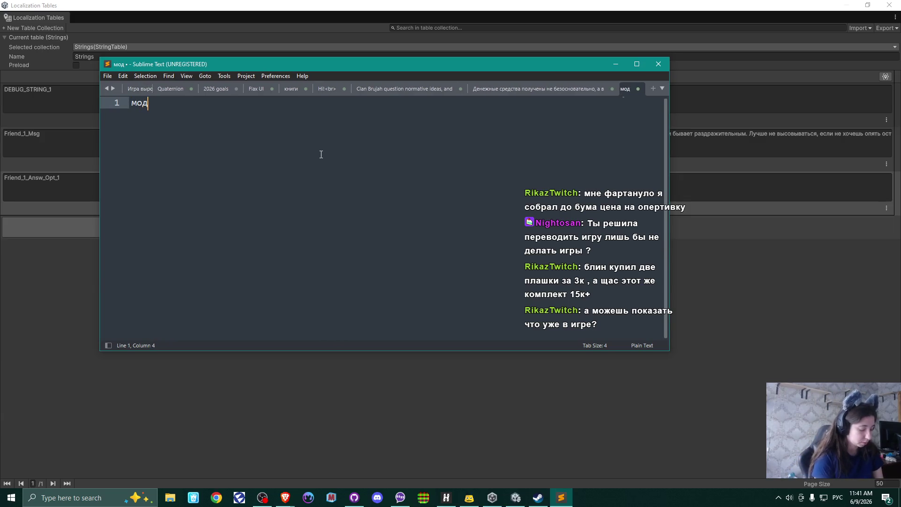
text(ель печати)
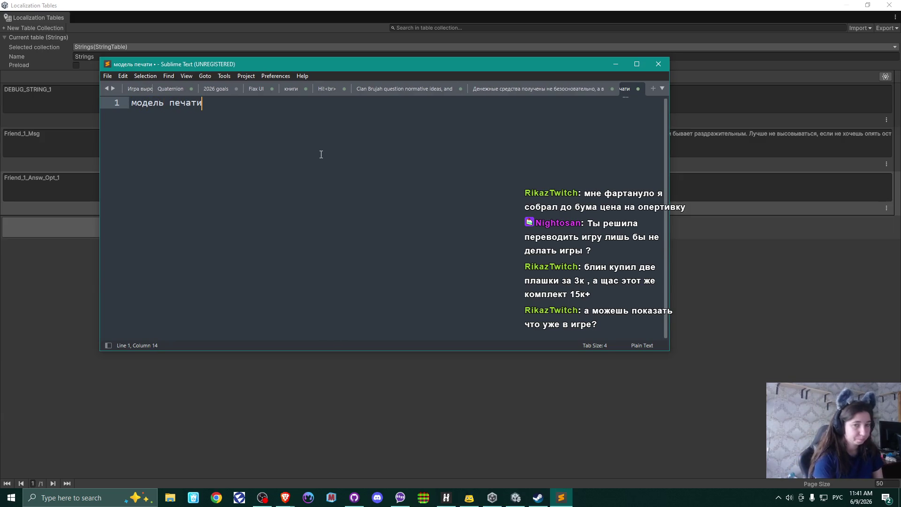
key(Return)
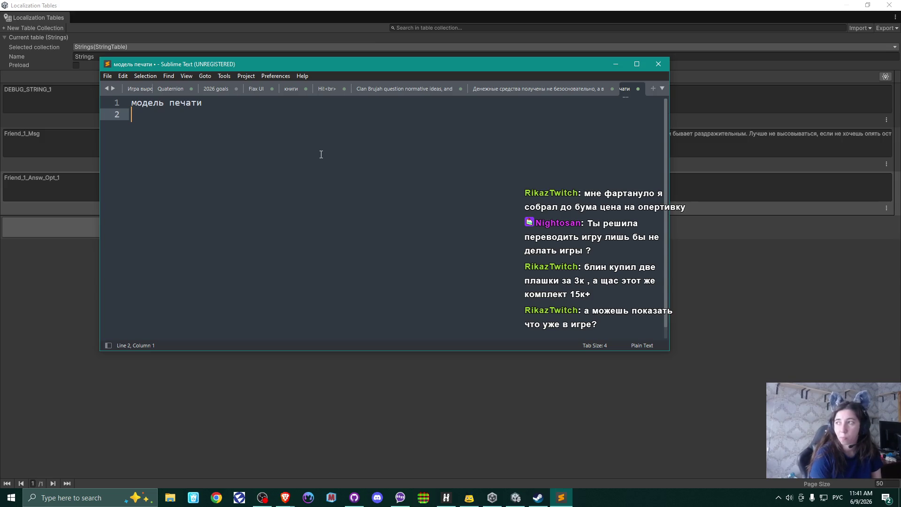
text(иконки )
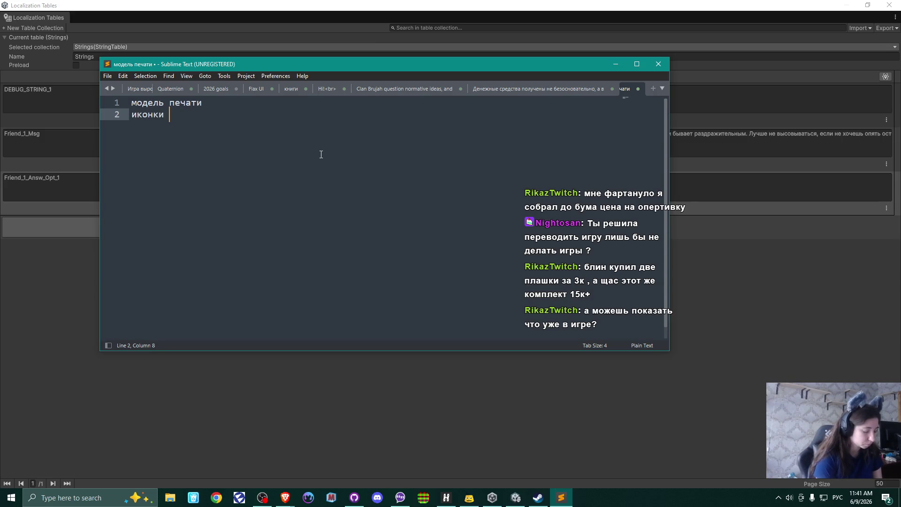
text(6ума)
key(BackSpace)
key(BackSpace)
key(BackSpace)
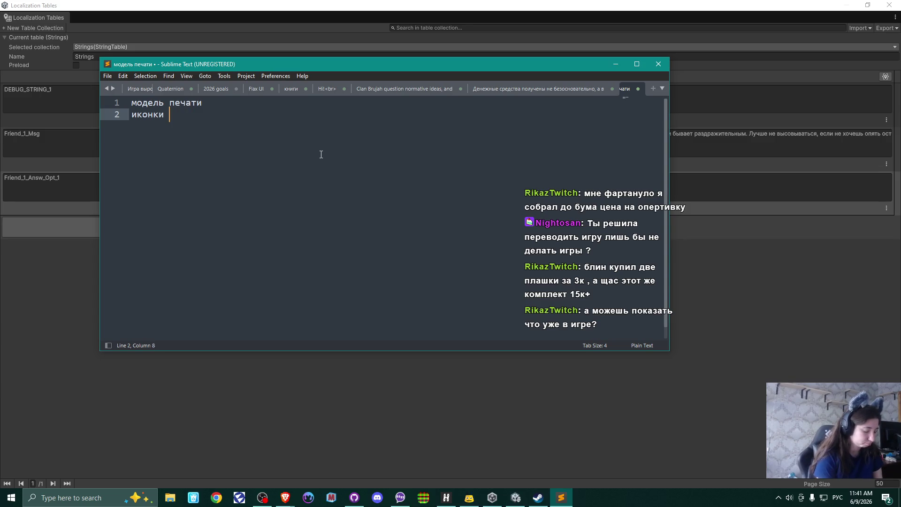
text(док)
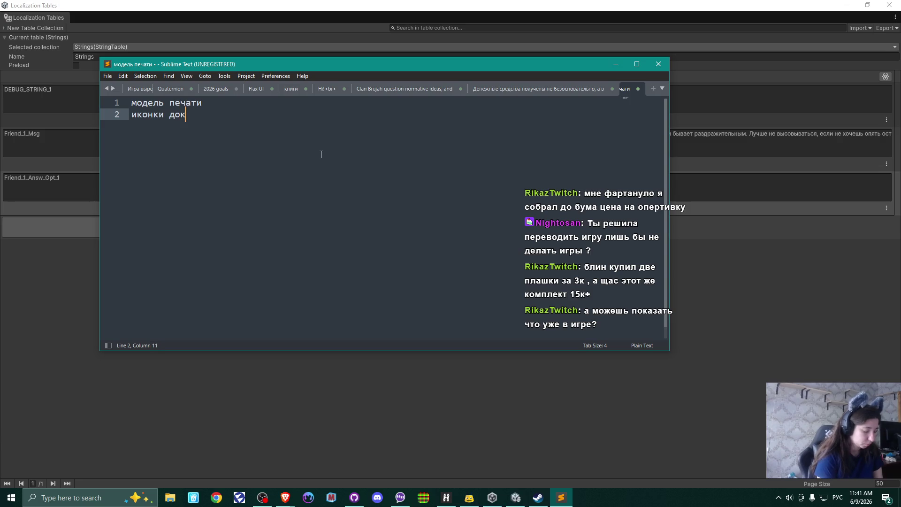
text(ументовб п)
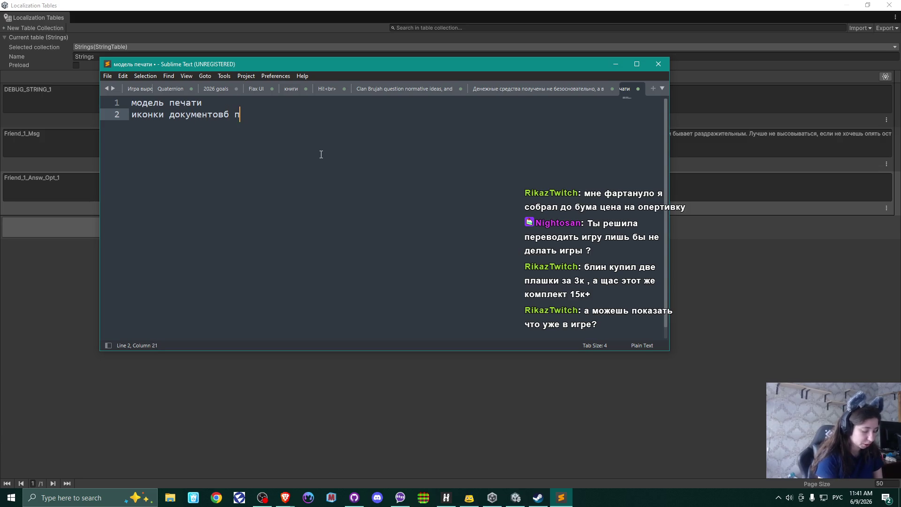
text(ечатиб )
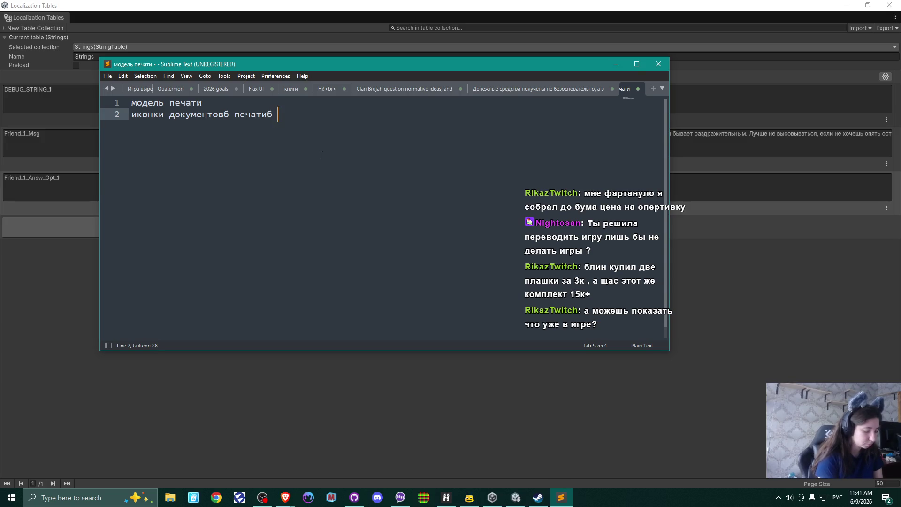
text(штампова)
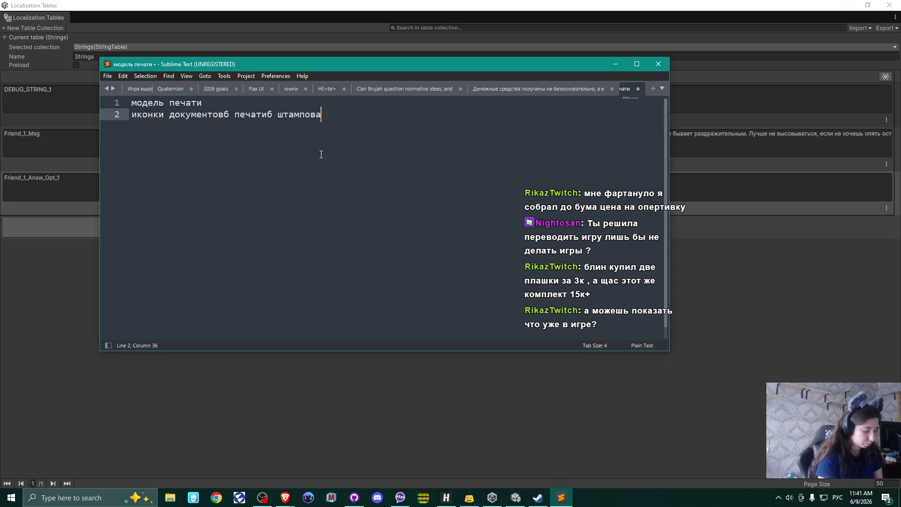
text(нных докум)
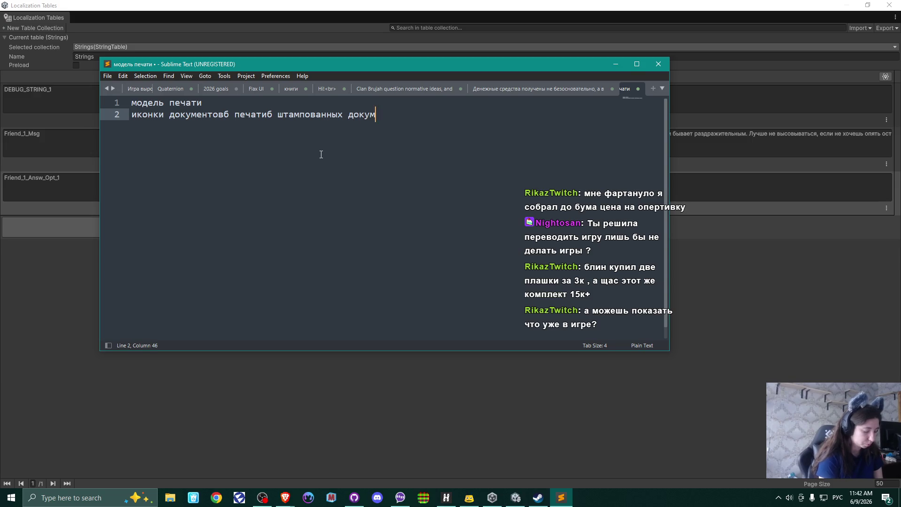
text(ентов)
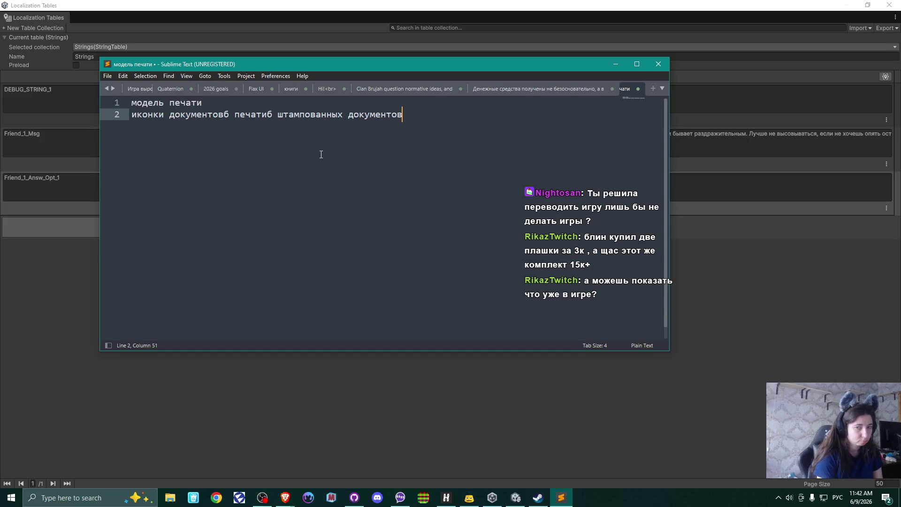
key(Return)
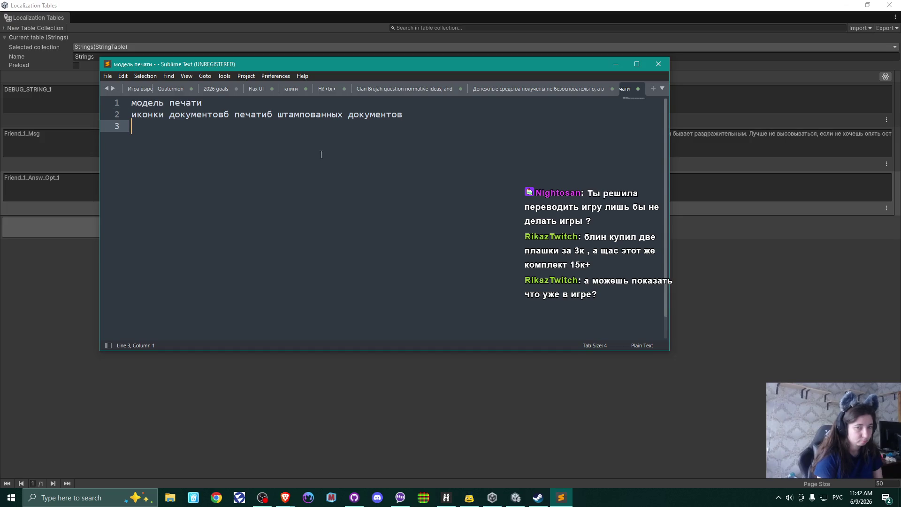
Replace the stray 'б' characters with commas and add 'добавить текст в таблицу локализации' as line three
click(231, 116)
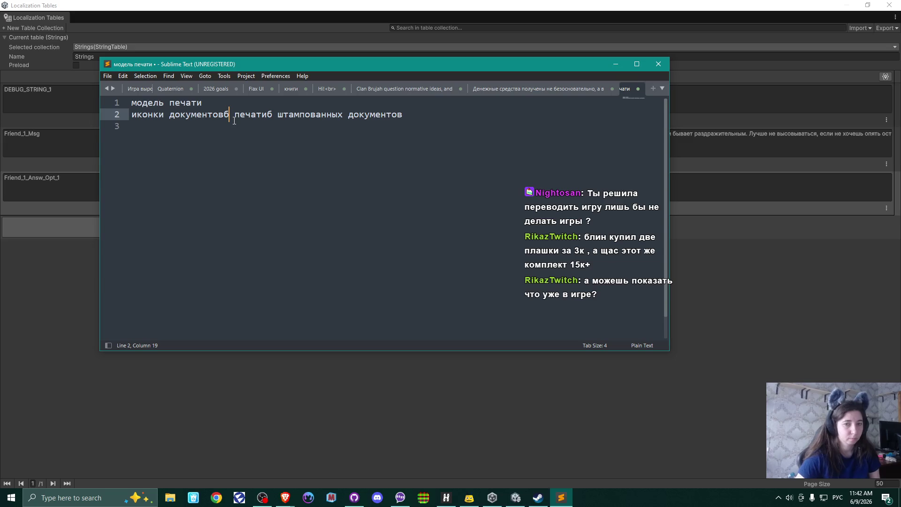
key(BackSpace)
text(,)
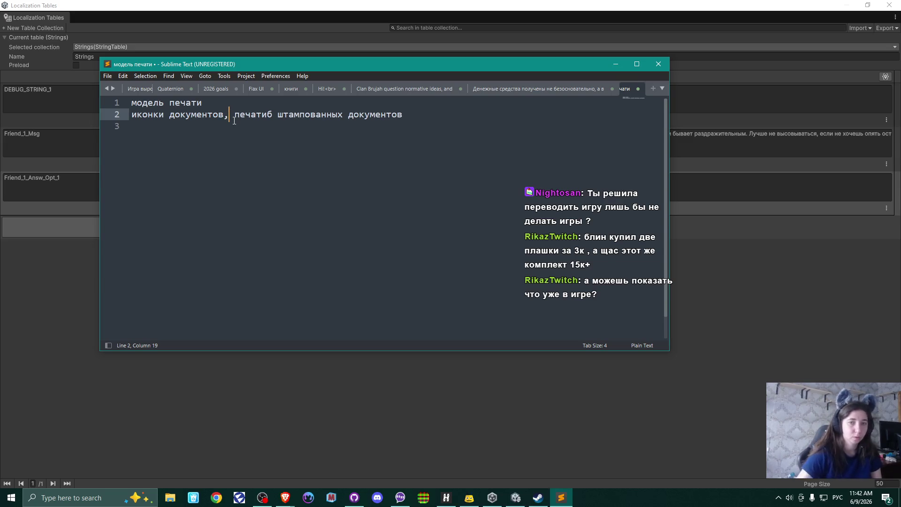
click(272, 114)
key(BackSpace)
text(,)
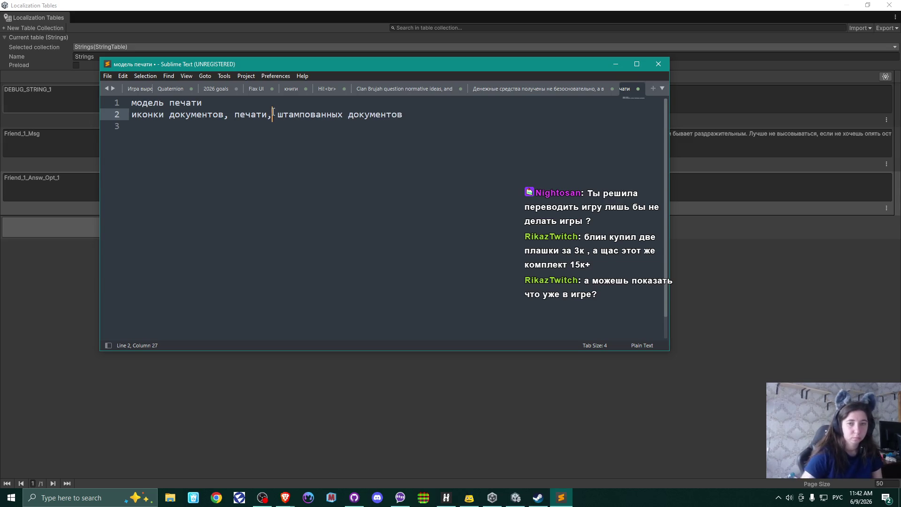
click(258, 128)
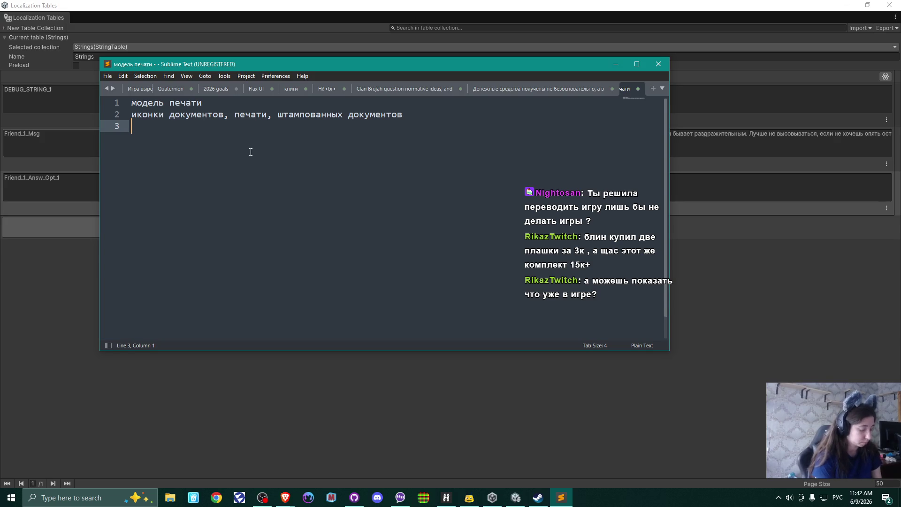
text(до)
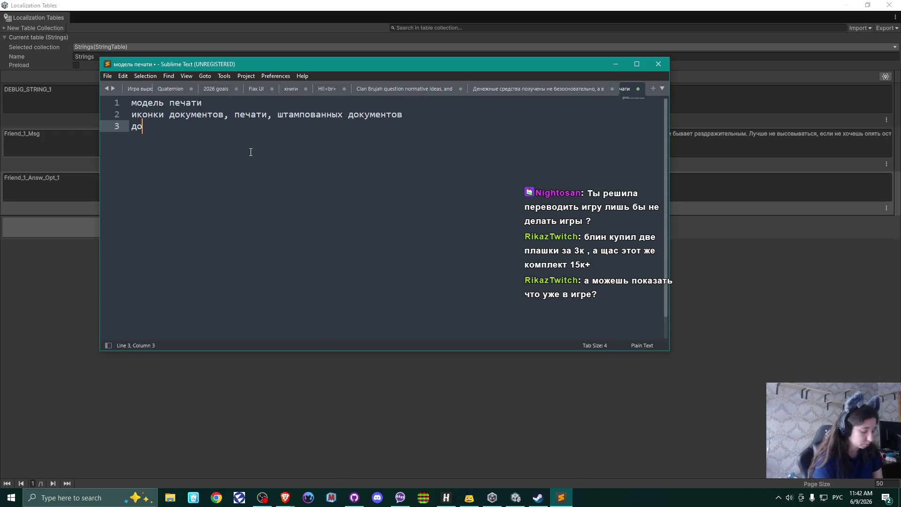
text(бавить текс)
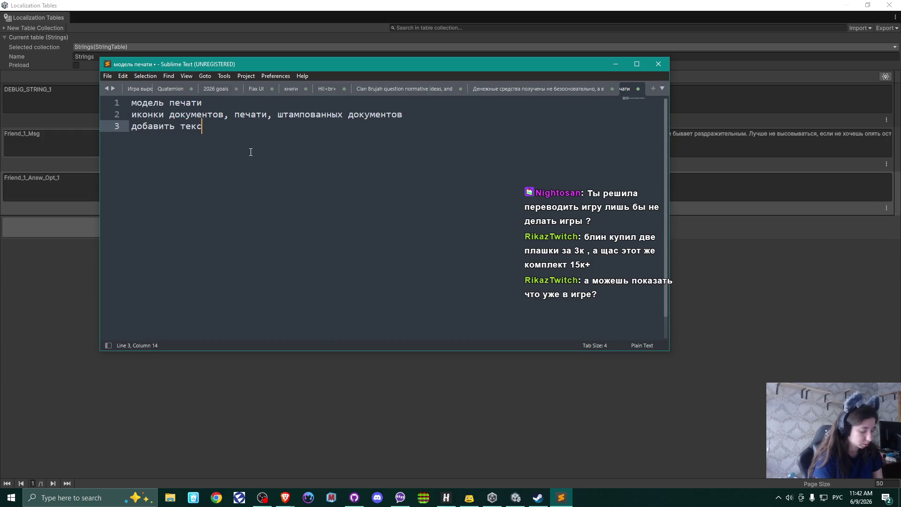
text(т в табли)
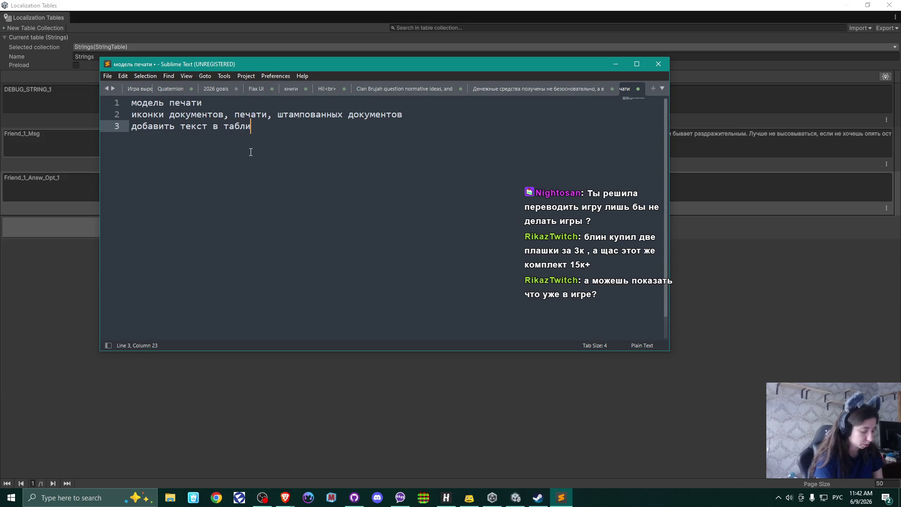
text(цу локал)
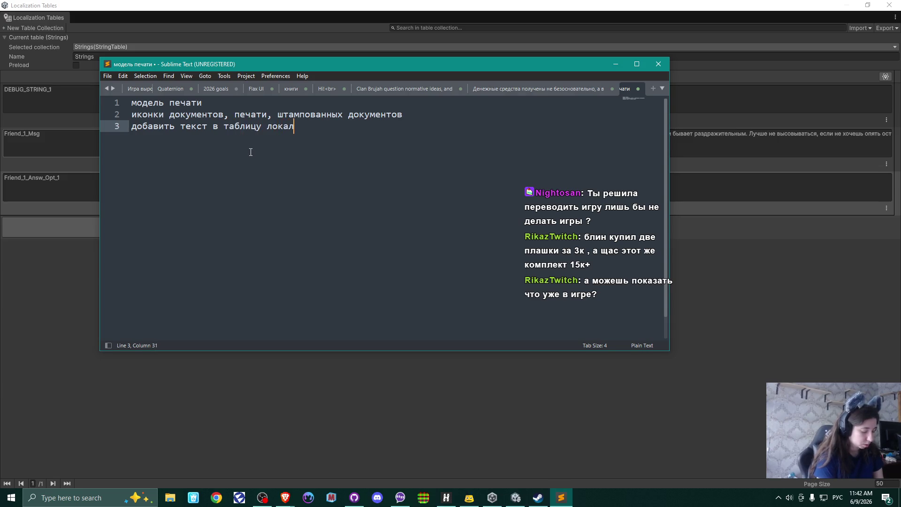
text(изации)
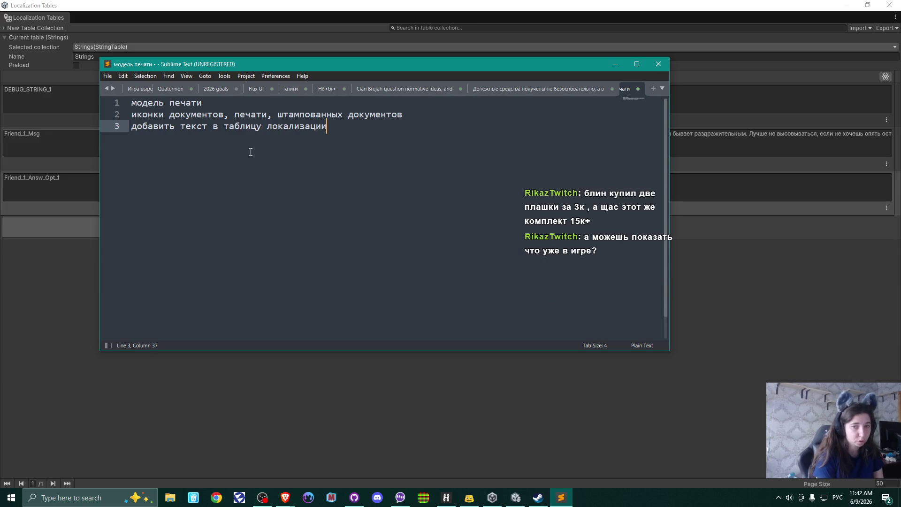
Add 'сделать ребенка' and 'сделать семейное фото' as the fourth and fifth to-dos, then narrow the window
key(Return)
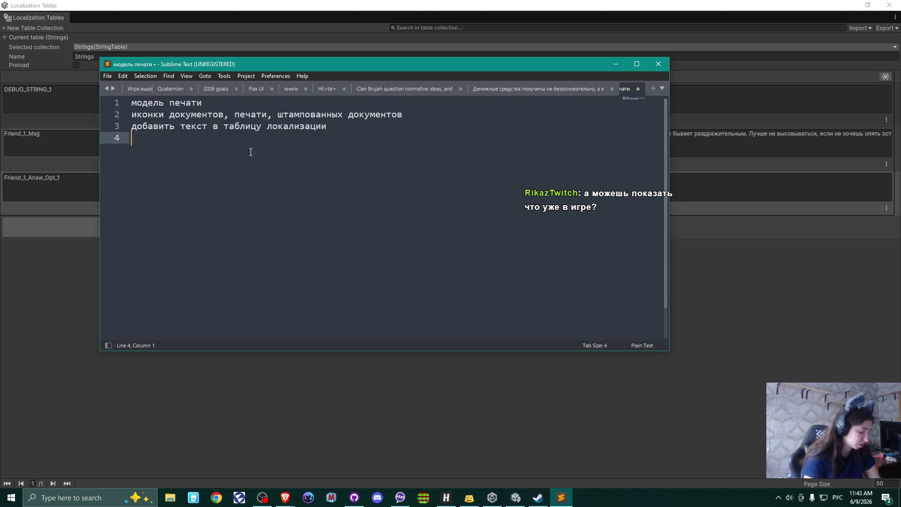
text(сделат)
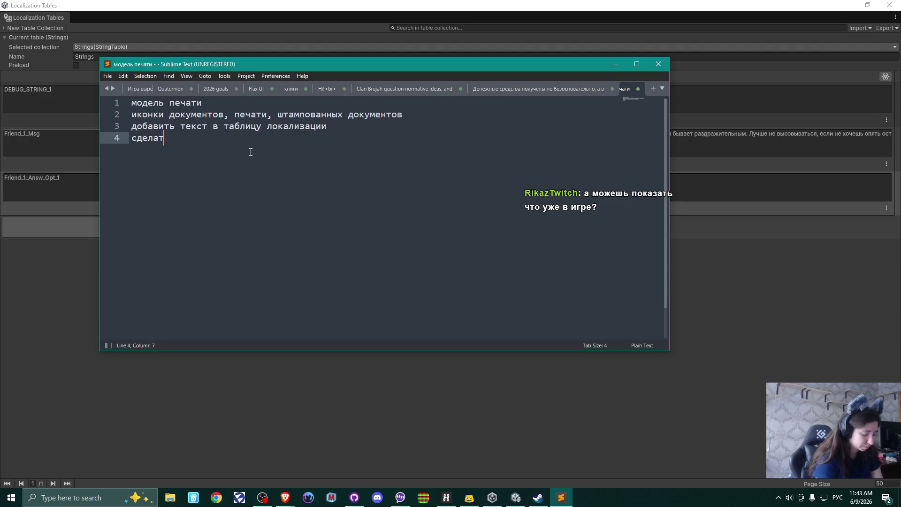
text(ь ребенка)
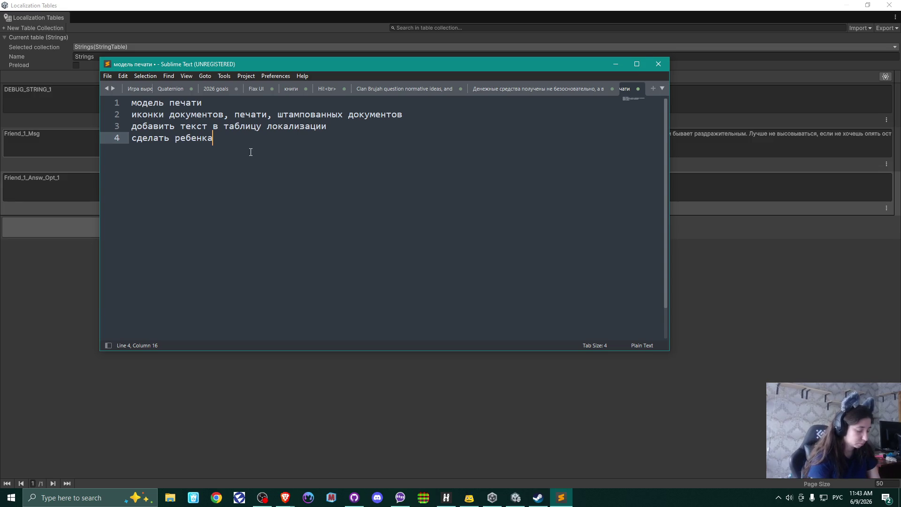
key(Return)
text(сделать )
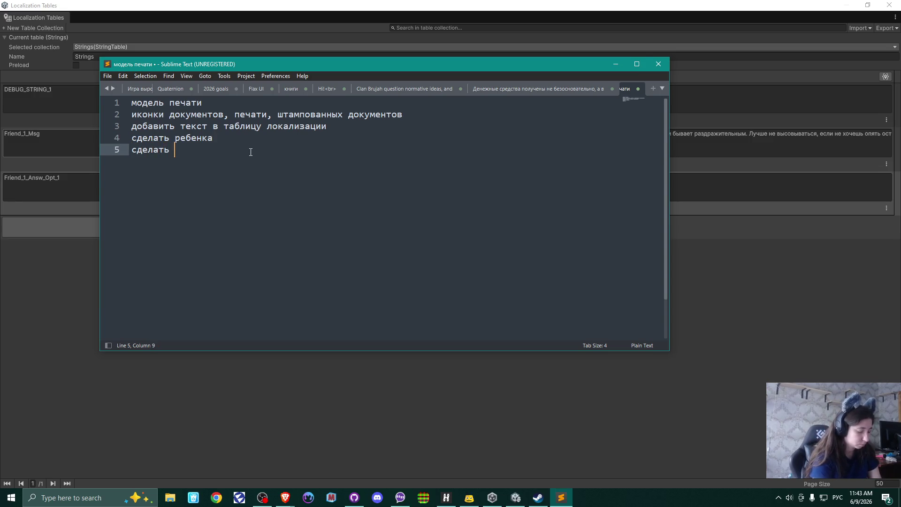
text(семей)
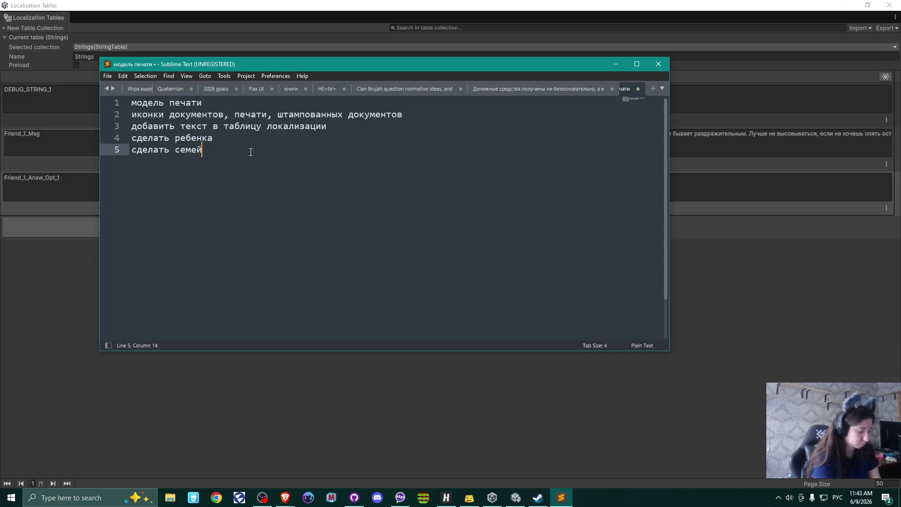
text(ное фото)
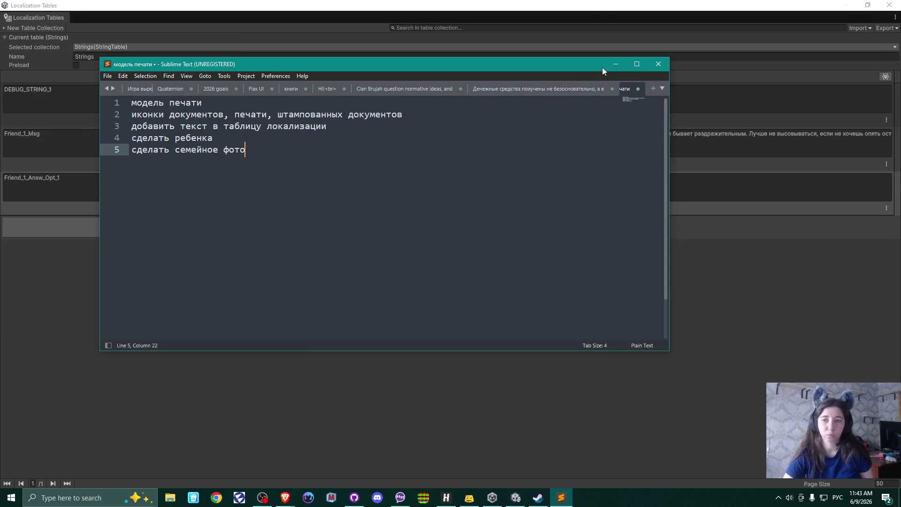
drag(668, 148, 286, 142)
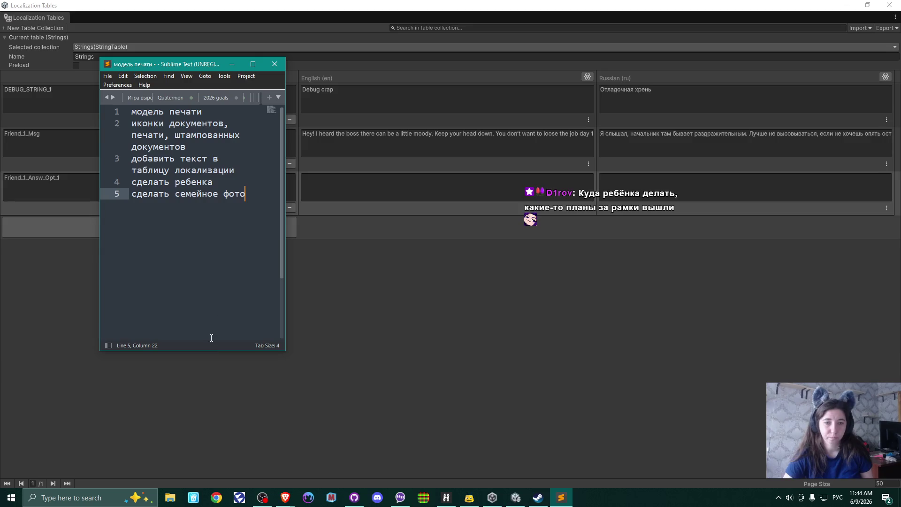
Shorten the note window, move it aside, and bring the Localization Tables back to the front
drag(209, 351, 210, 220)
mouse_move(193, 62)
mouse_down()
mouse_move(809, 301)
mouse_move(789, 310)
mouse_up()
click(577, 282)
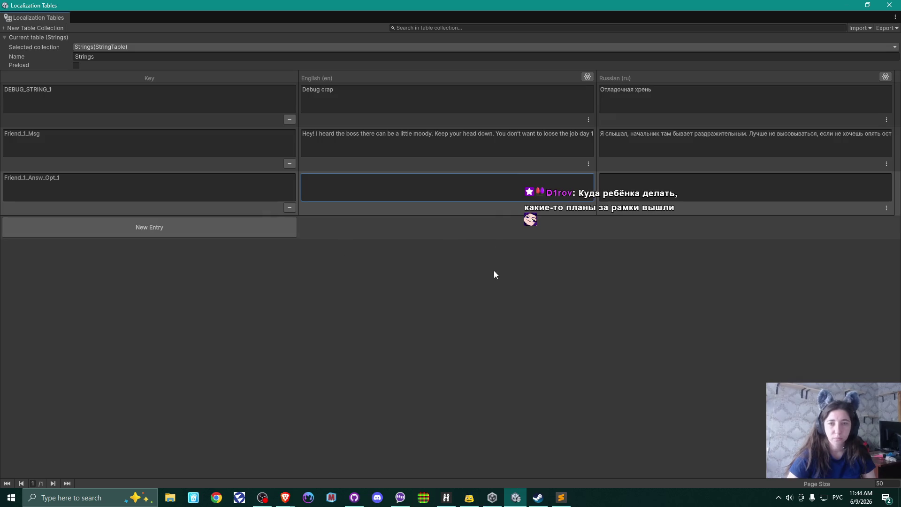
Restore down and minimize the Localization Tables window, then look around the office cubicles in the Scene view
click(868, 5)
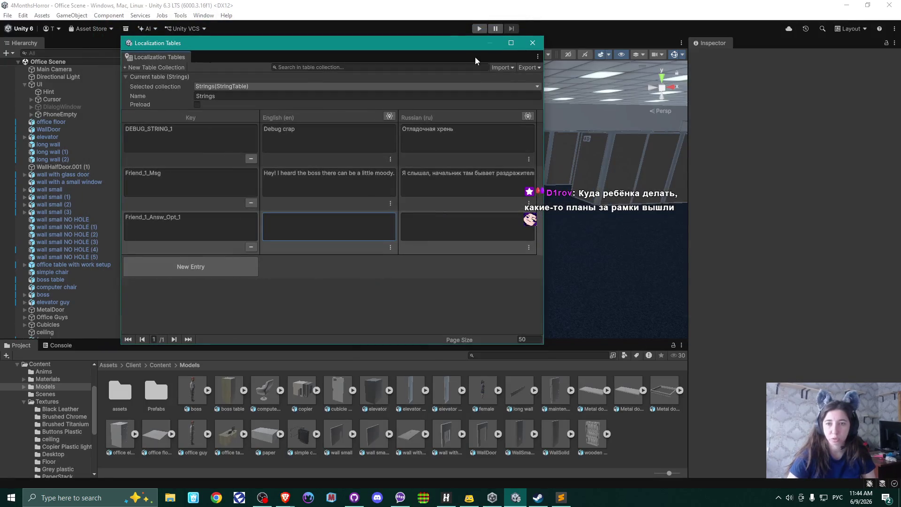
drag(448, 46, 385, 205)
drag(360, 189, 336, 162)
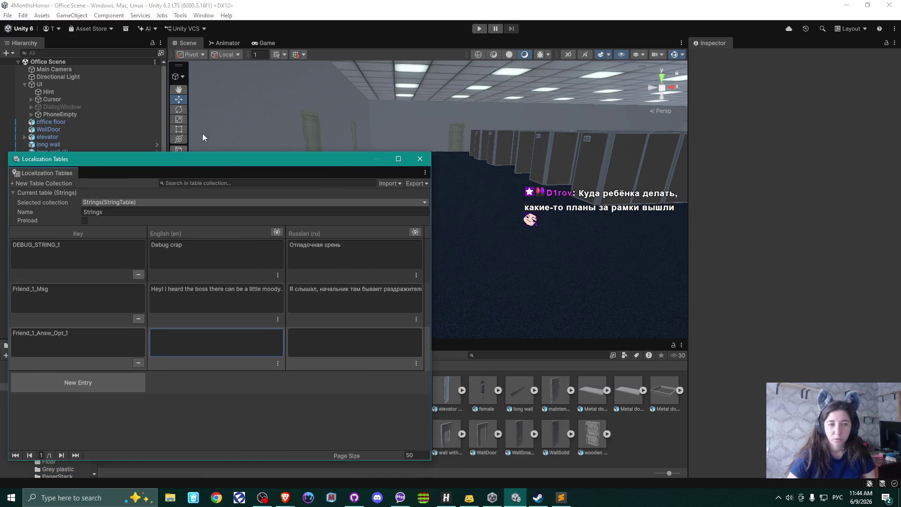
click(376, 160)
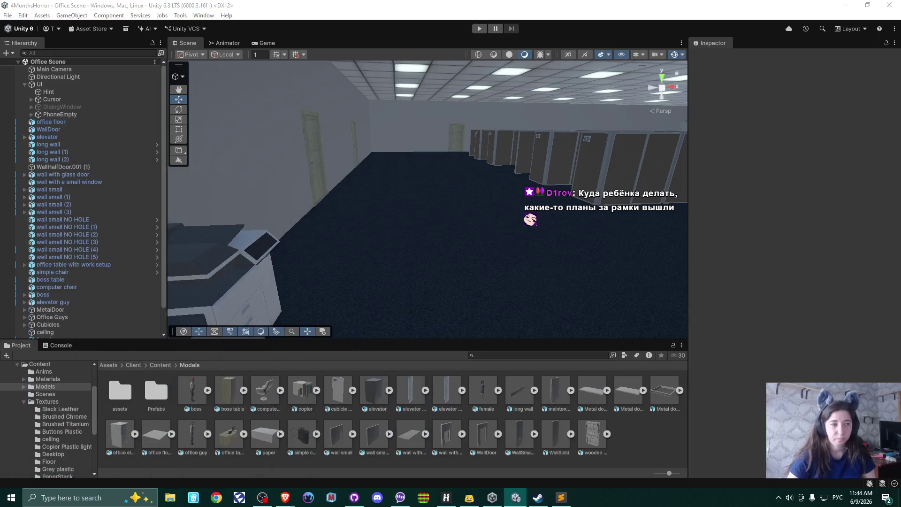
mouse_move(342, 177)
mouse_down()
mouse_move(423, 133)
mouse_move(276, 195)
mouse_move(465, 191)
mouse_move(428, 175)
mouse_move(464, 186)
mouse_move(383, 208)
mouse_move(408, 203)
mouse_move(415, 220)
mouse_move(379, 226)
mouse_move(488, 200)
mouse_move(330, 231)
mouse_move(495, 247)
mouse_move(528, 244)
mouse_move(522, 236)
mouse_move(438, 236)
mouse_move(530, 230)
mouse_move(365, 232)
mouse_move(481, 217)
mouse_move(398, 235)
mouse_move(499, 205)
mouse_move(404, 220)
mouse_up()
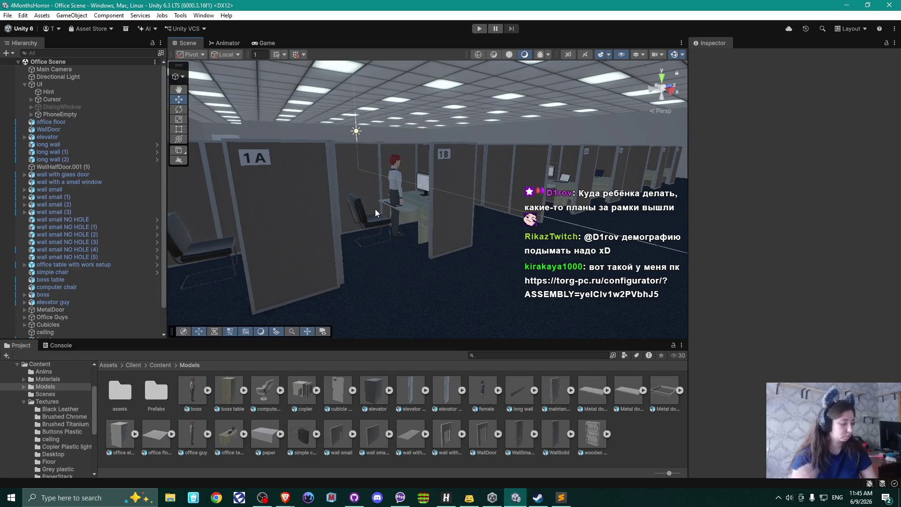
mouse_move(376, 209)
mouse_down()
mouse_move(518, 207)
mouse_move(404, 201)
mouse_move(441, 212)
mouse_move(303, 222)
mouse_move(495, 221)
mouse_move(424, 175)
mouse_move(396, 181)
mouse_move(673, 202)
mouse_move(594, 185)
mouse_move(316, 189)
mouse_move(473, 183)
mouse_move(437, 175)
mouse_move(411, 182)
mouse_move(483, 185)
mouse_move(438, 194)
mouse_up()
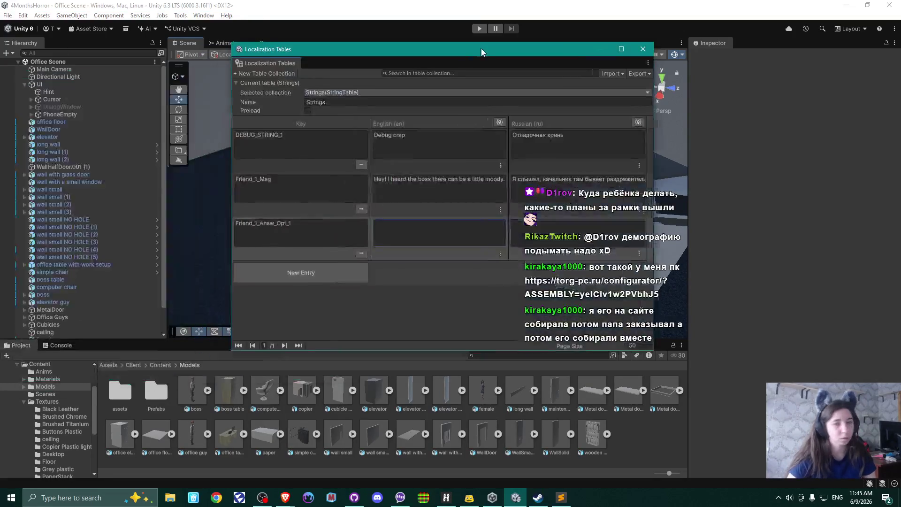
Move the reopened Localization Tables window and maximize it to full screen
drag(473, 45, 403, 84)
double_click(536, 78)
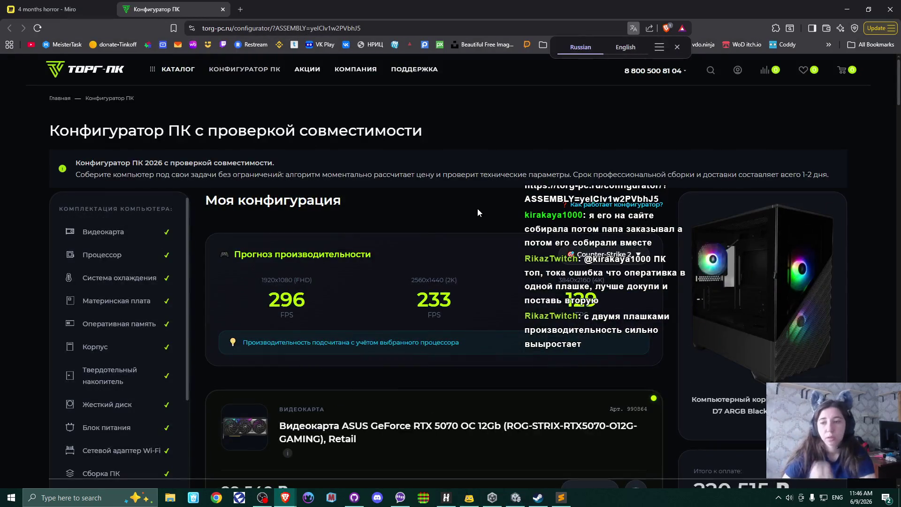
Browse the TORG-PC build's component cards, then close the configurator tab to return to Miro
scroll(478, 209, down, 5)
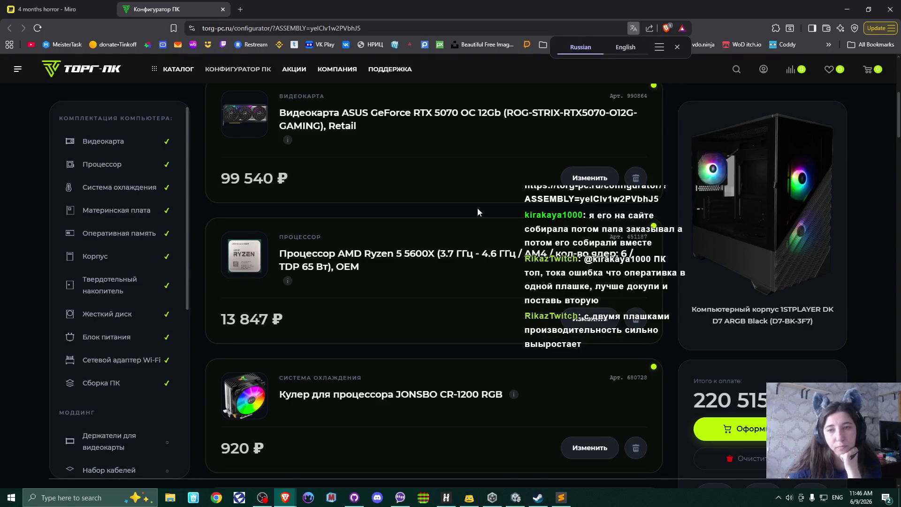
scroll(478, 209, down, 3)
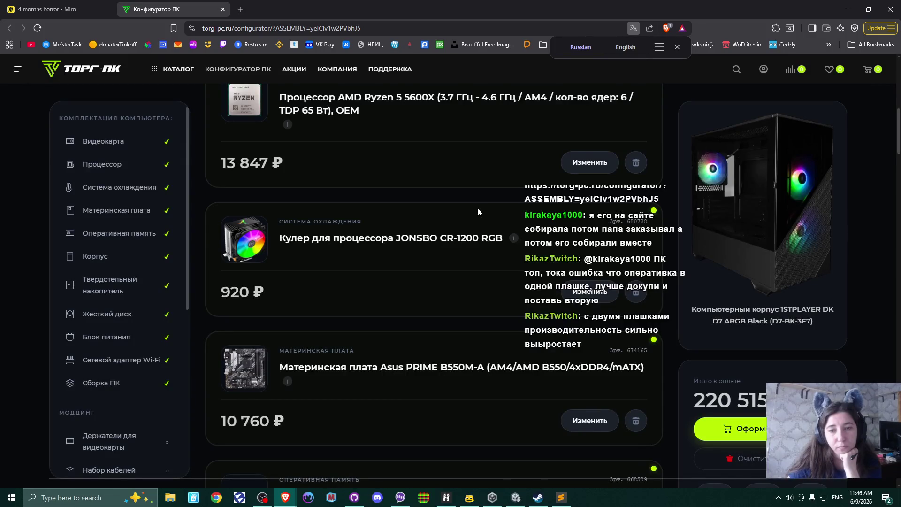
scroll(478, 207, down, 2)
scroll(478, 208, down, 3)
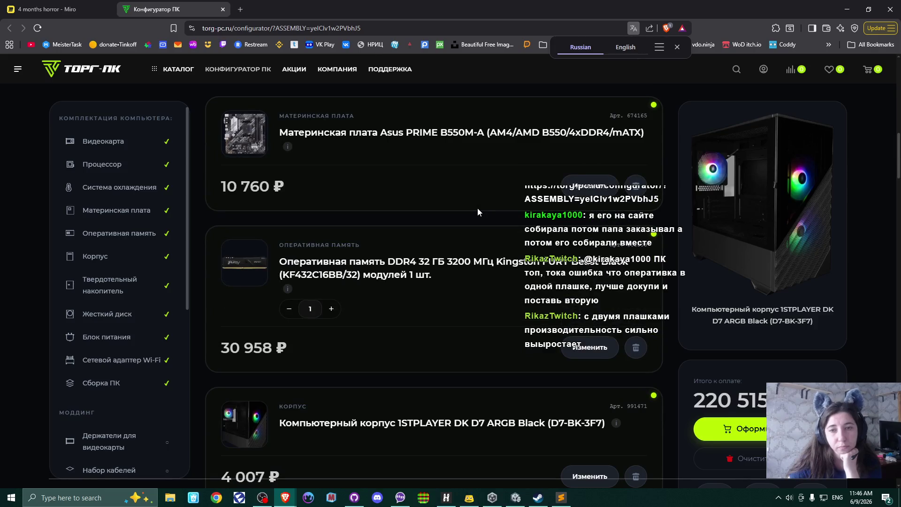
scroll(477, 207, down, 3)
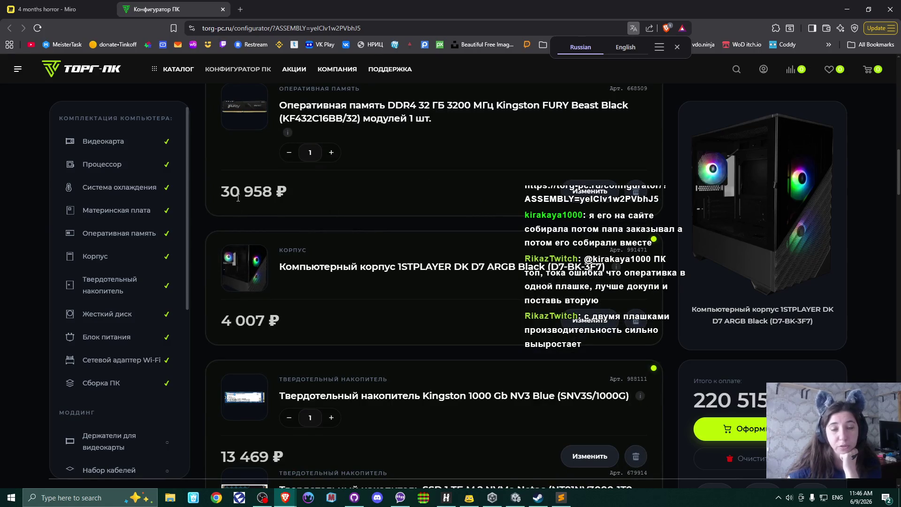
double_click(227, 189)
click(453, 185)
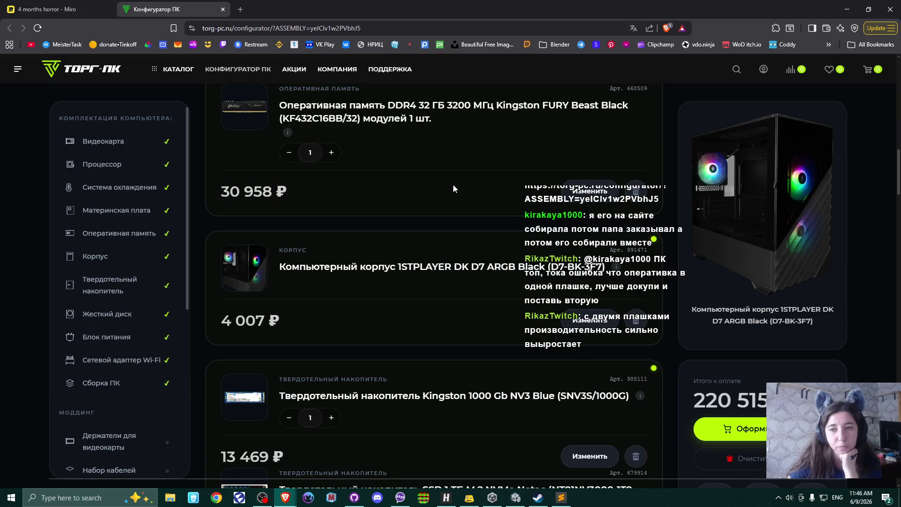
scroll(453, 184, down, 2)
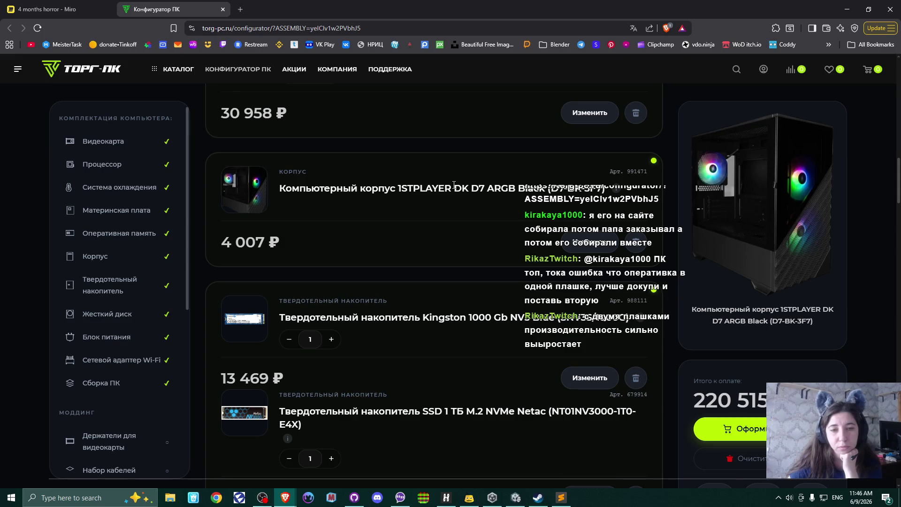
scroll(454, 186, down, 3)
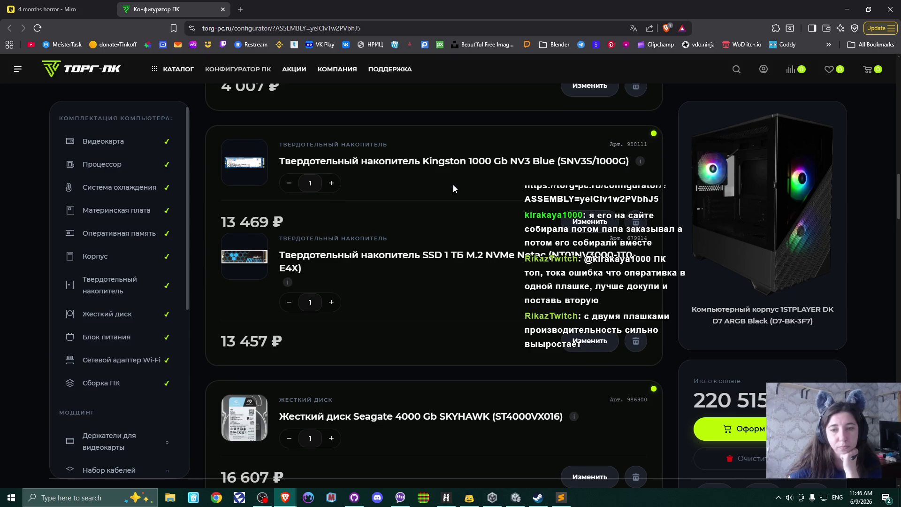
scroll(454, 188, down, 2)
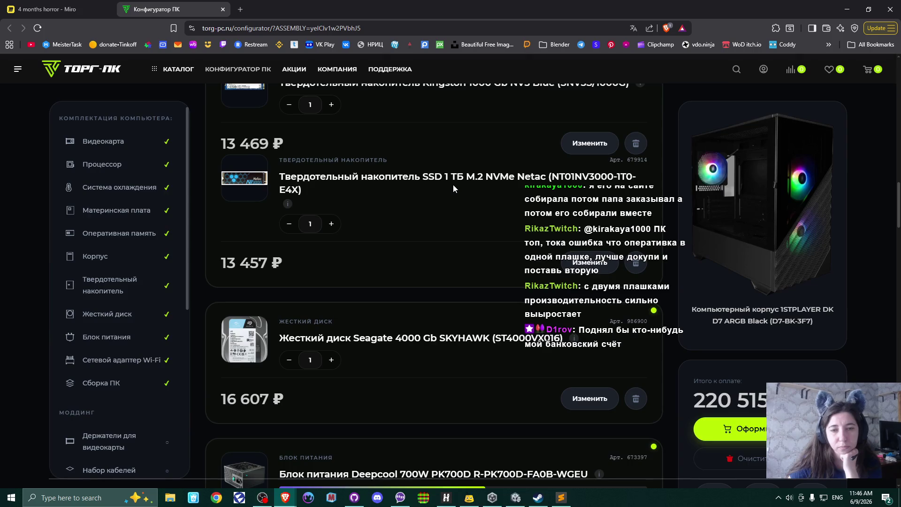
scroll(453, 186, up, 2)
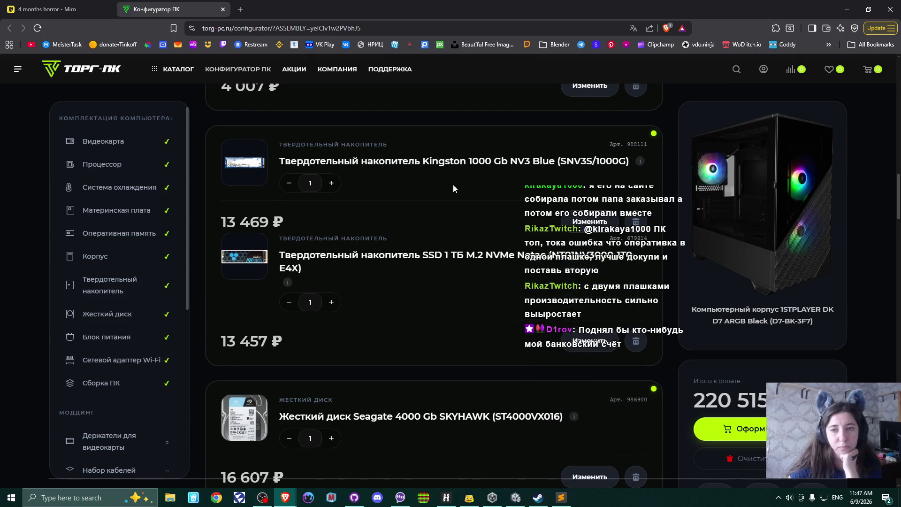
scroll(454, 189, down, 4)
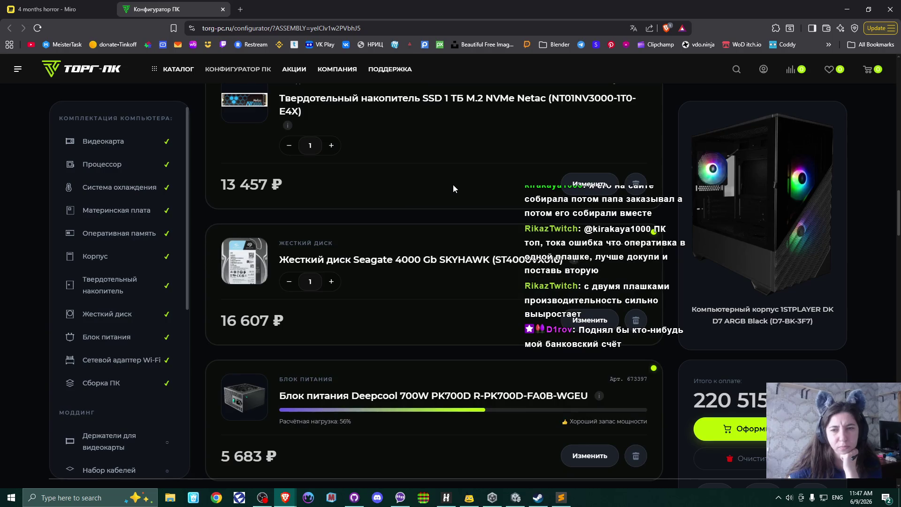
scroll(453, 188, up, 4)
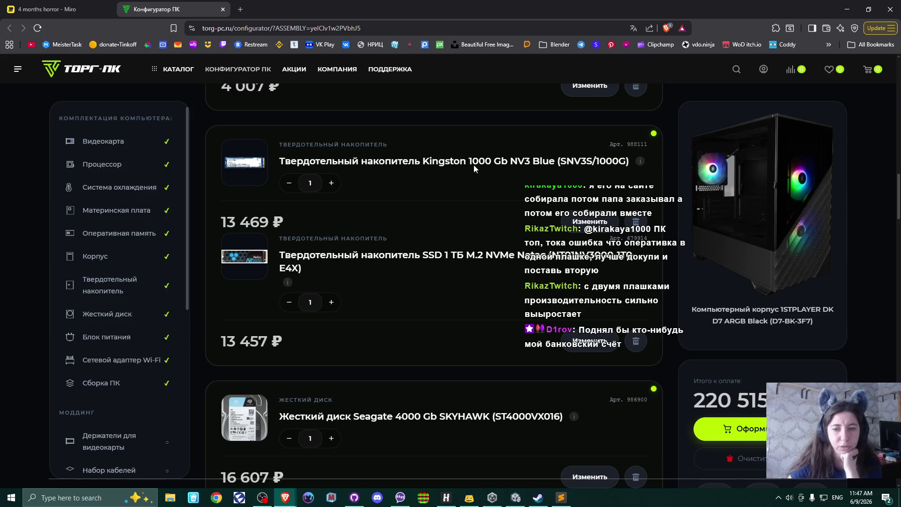
scroll(486, 226, down, 3)
scroll(486, 225, down, 2)
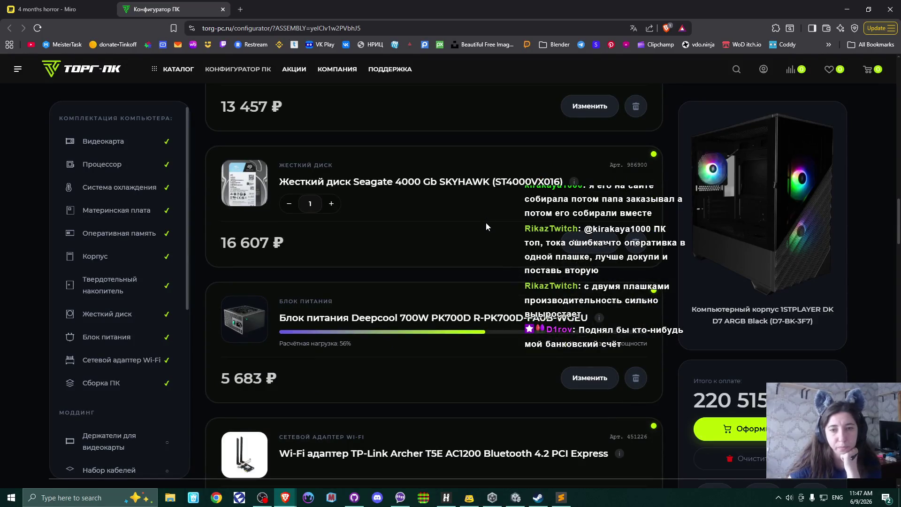
scroll(486, 223, down, 2)
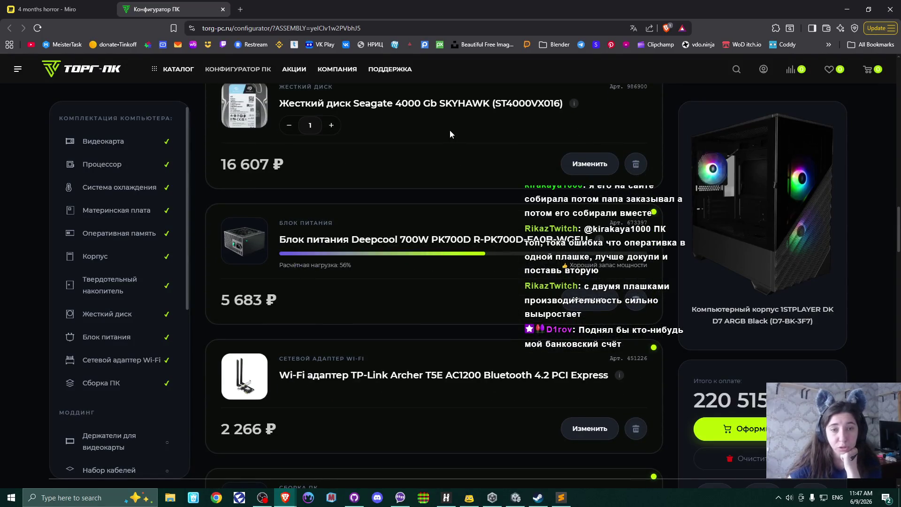
scroll(474, 185, down, 3)
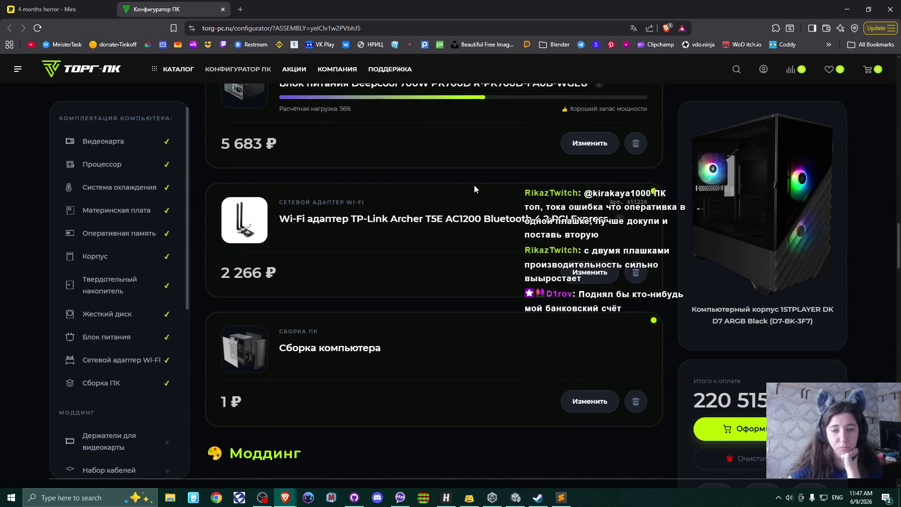
scroll(474, 185, down, 4)
scroll(475, 185, up, 8)
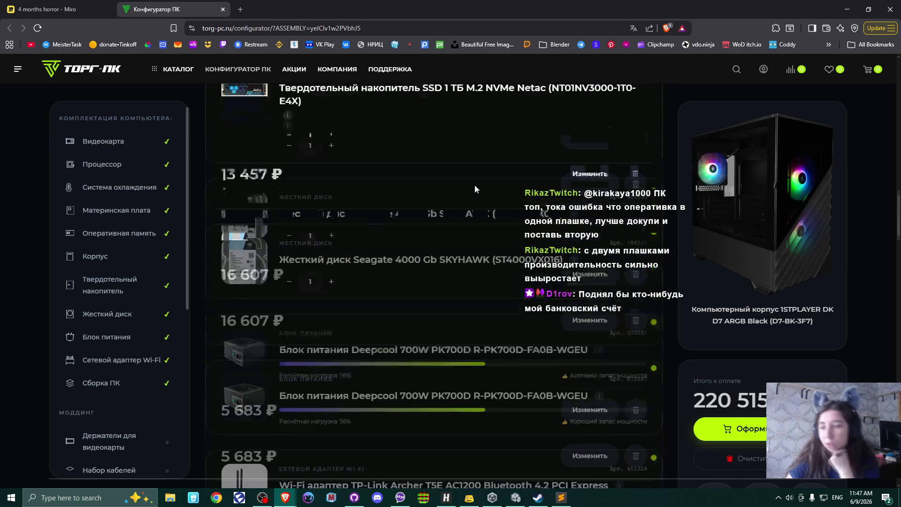
click(223, 9)
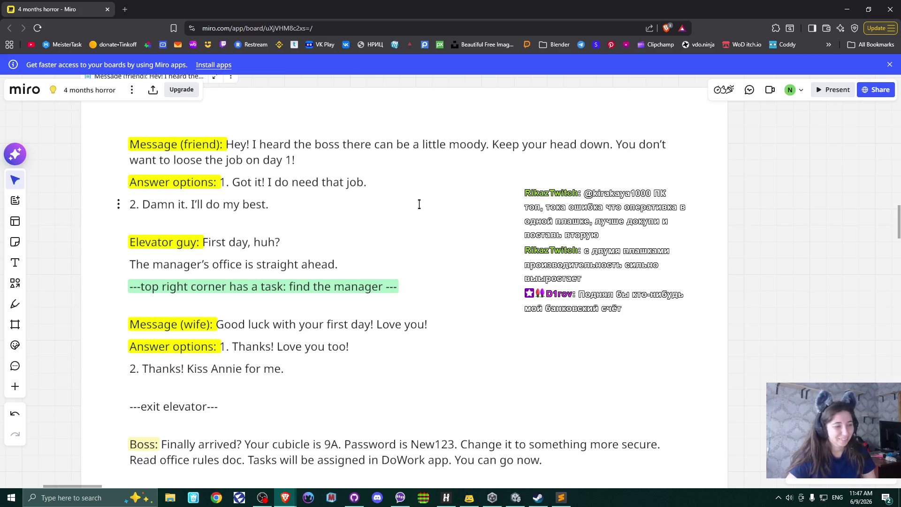
Copy the answer 'Got it! I do need that job.' from the Miro script board
click(388, 181)
click(360, 198)
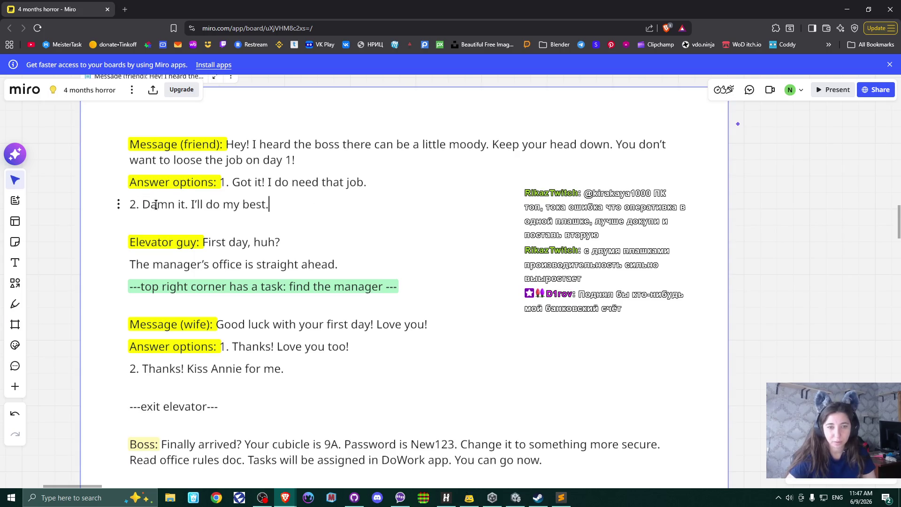
drag(233, 183, 374, 183)
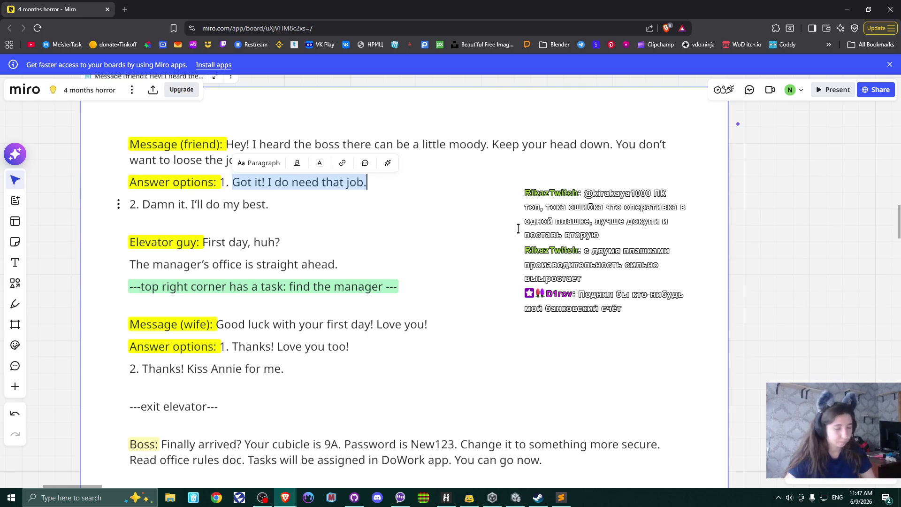
key(ctrl+c)
click(515, 498)
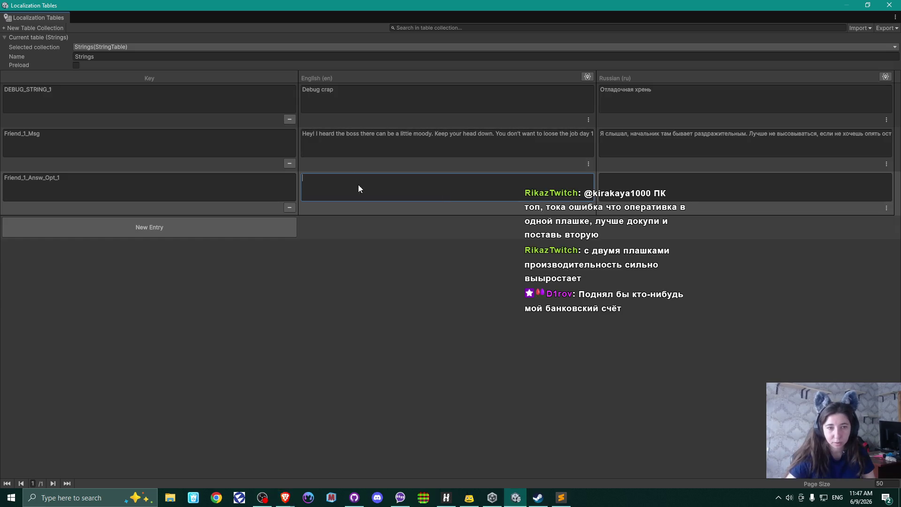
Paste the answer into Friend_1_Answ_Opt_1's English cell and add a new Friend_1_Answ_Opt_2 entry
click(359, 185)
key(ctrl+v)
click(148, 228)
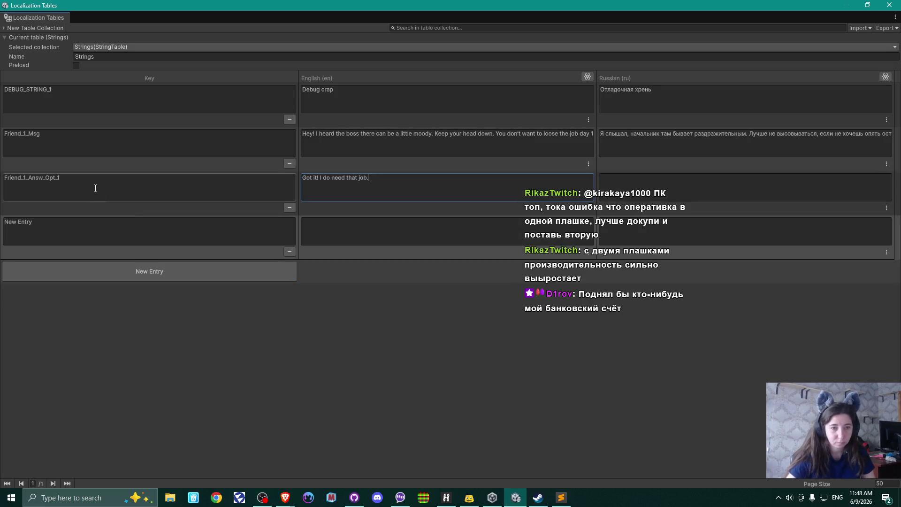
click(94, 187)
key(ctrl+c)
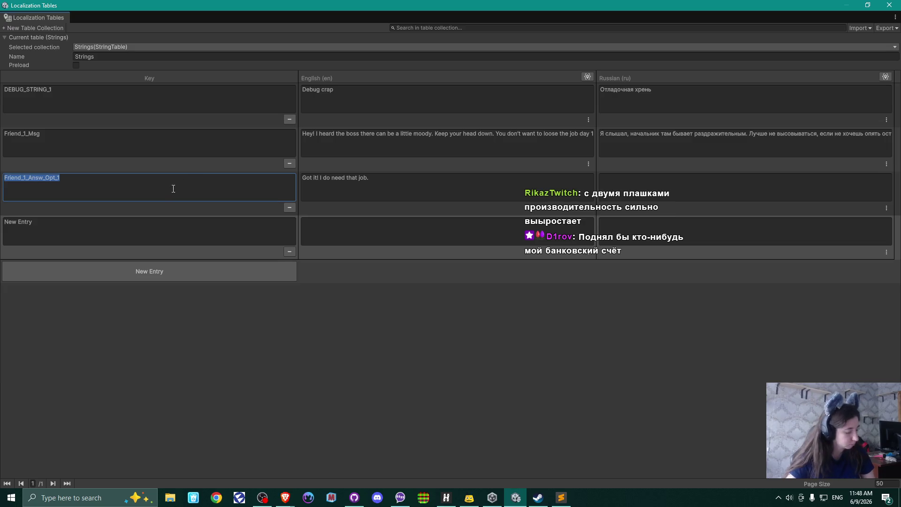
click(51, 220)
key(ctrl+v)
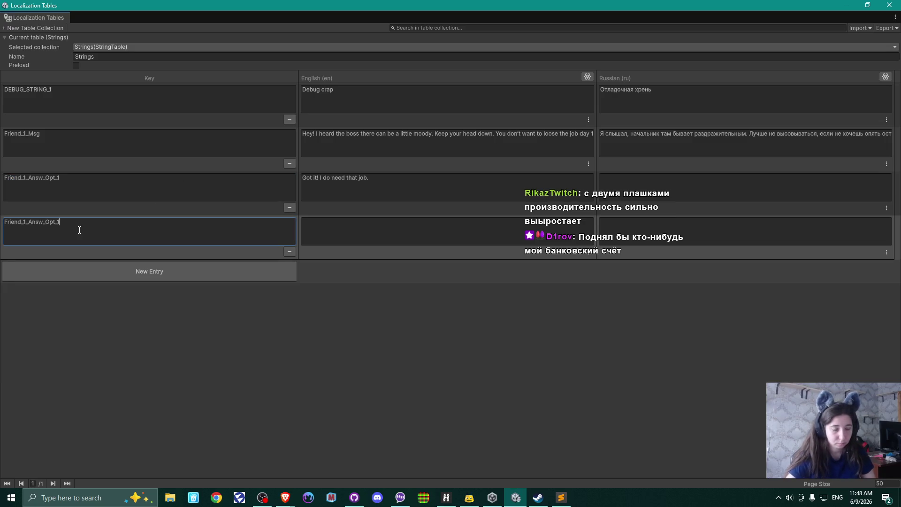
key(BackSpace)
text(2)
Copy 'Damn it. I'll do my best.' from Miro into Friend_1_Answ_Opt_2's English cell
key(alt+Tab)
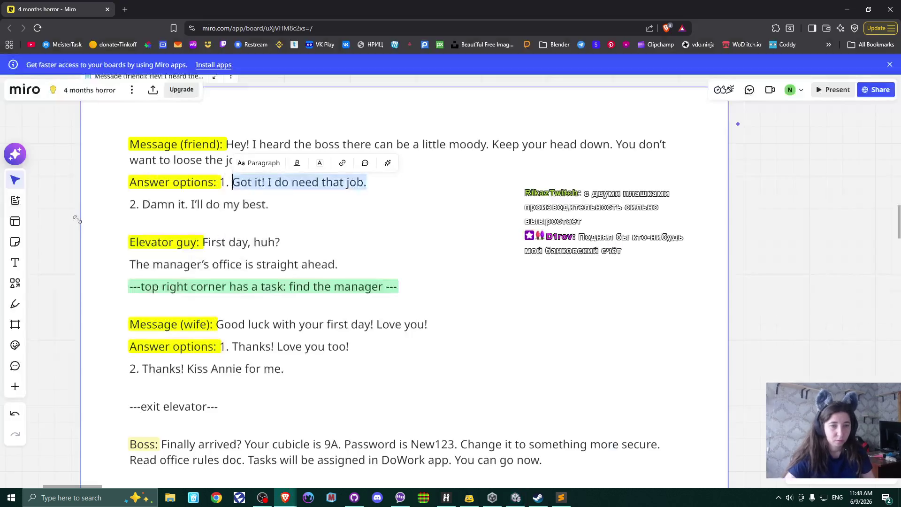
drag(142, 204, 286, 207)
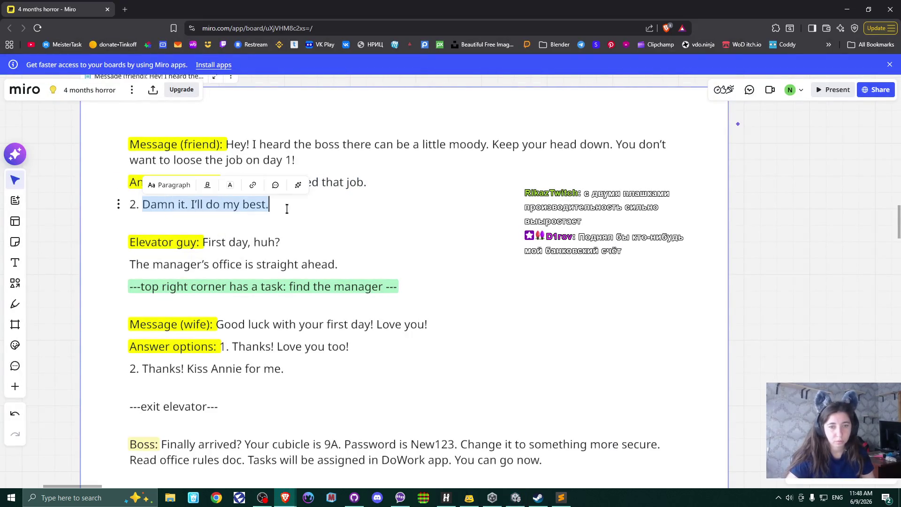
key(ctrl+c)
key(alt+Tab)
click(366, 230)
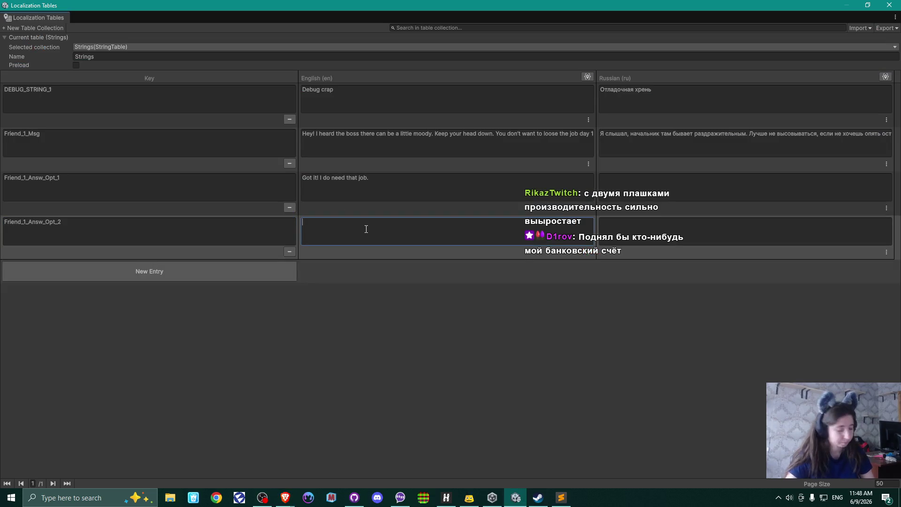
key(ctrl+v)
Add a new entry with English text 'First day, huh?' and start naming its key Elevator_Guy
click(191, 268)
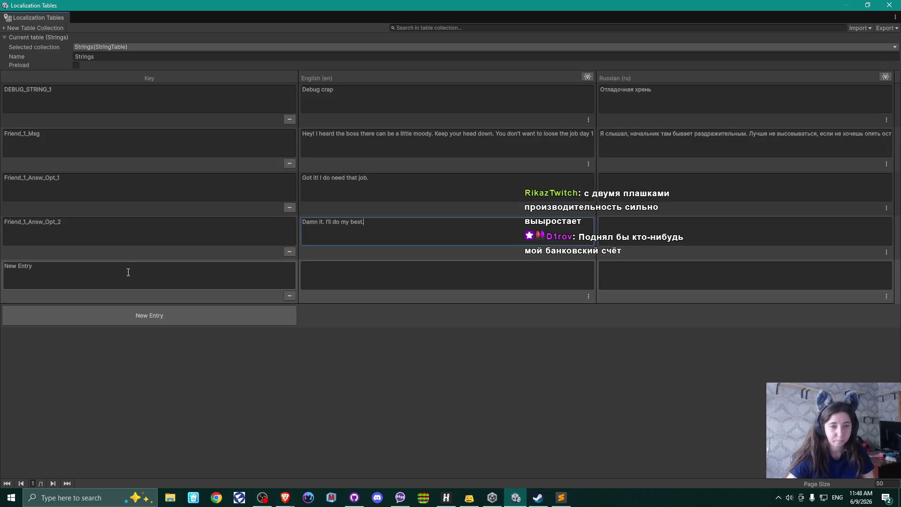
key(alt+Tab)
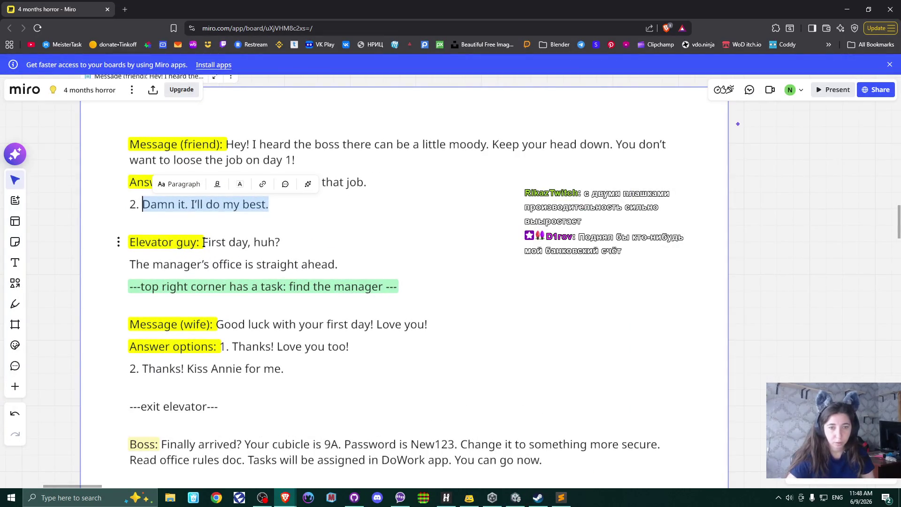
drag(203, 242, 286, 240)
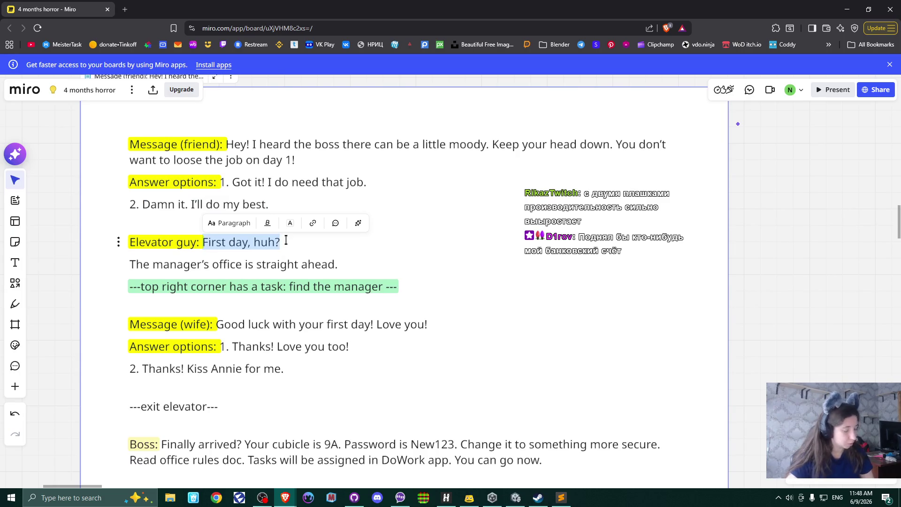
key(alt+Tab)
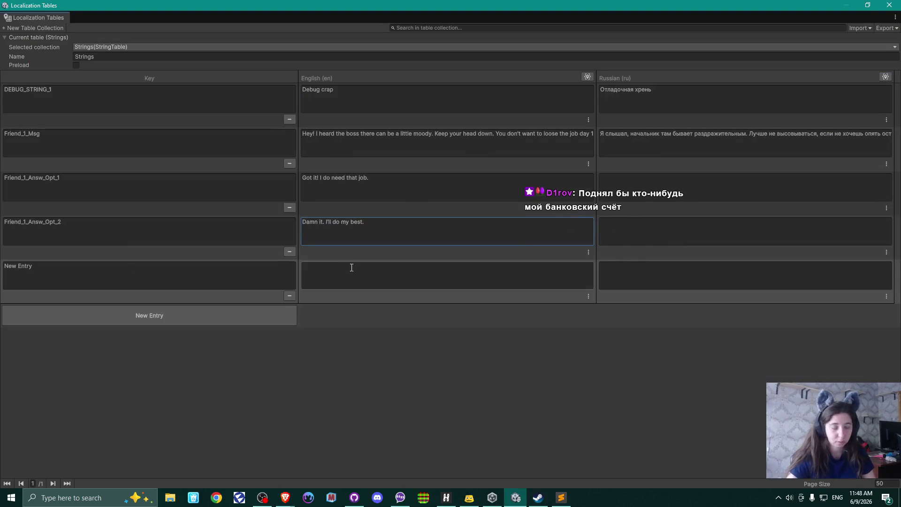
click(352, 264)
key(ctrl+v)
click(160, 273)
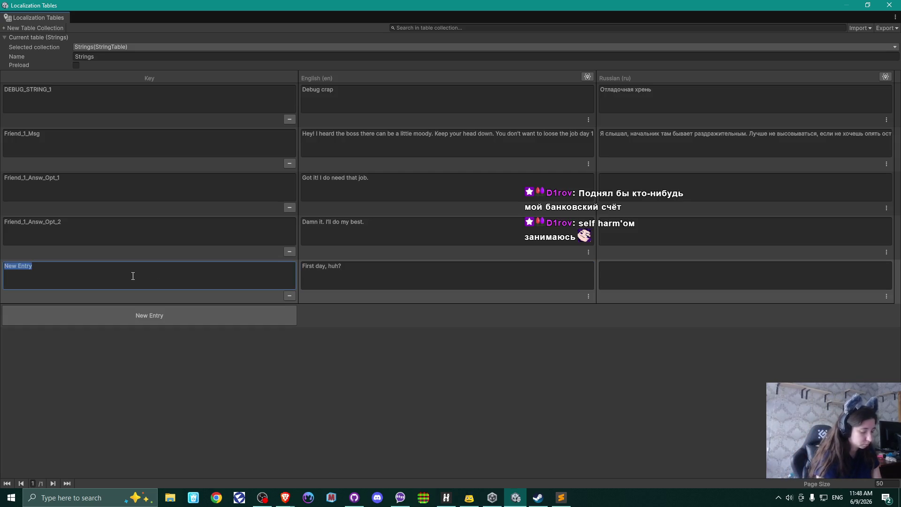
text(F)
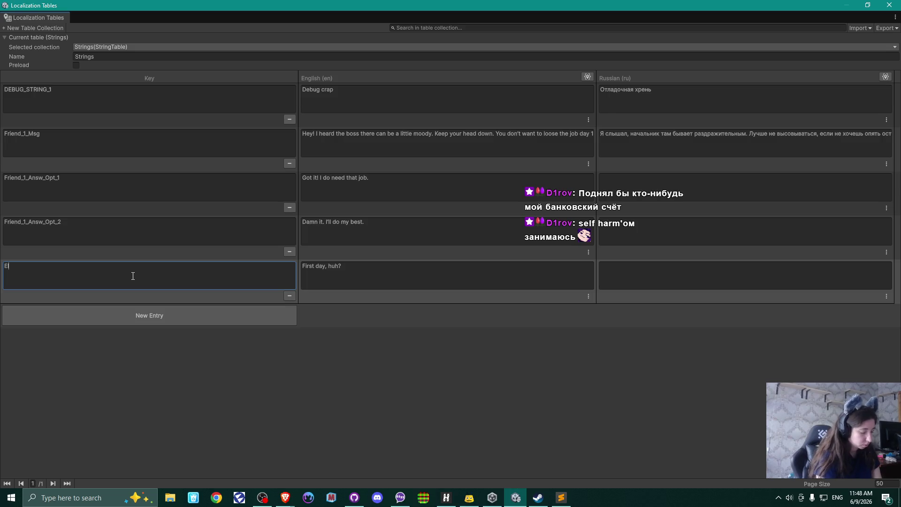
text(evator_)
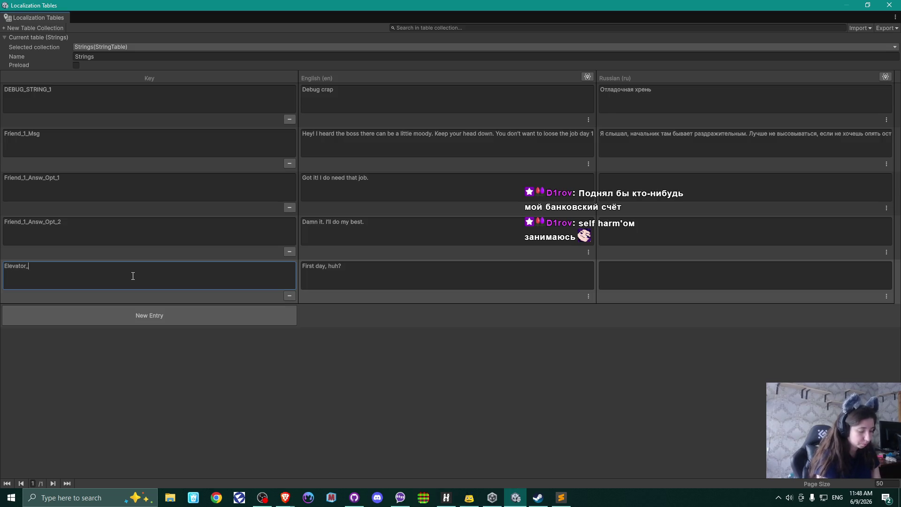
text(Guy)
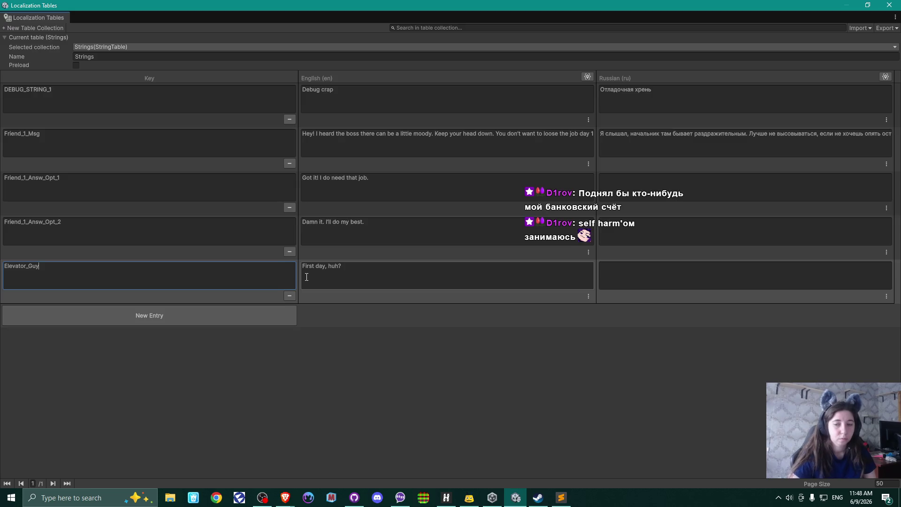
Copy 'The manager's office is straight ahead.' from Miro and rename the key Elevator_Guy_1
key(alt+Tab)
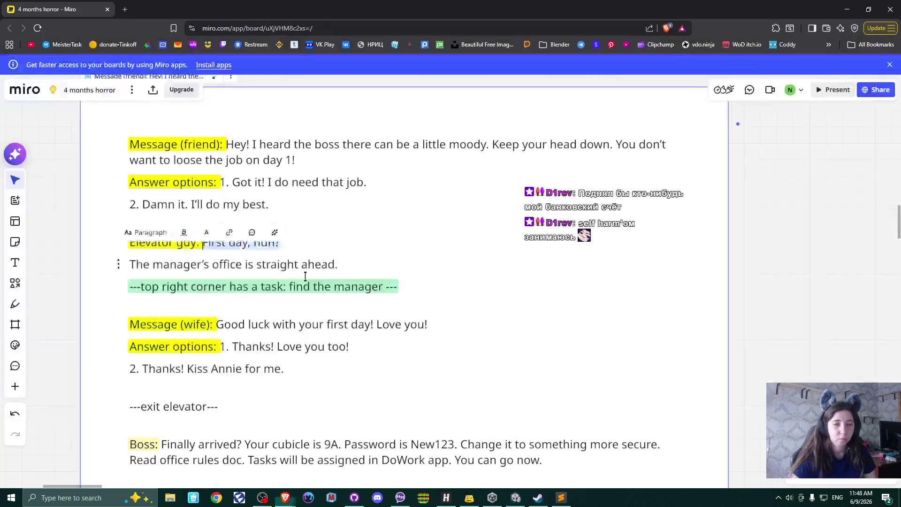
drag(132, 265, 341, 264)
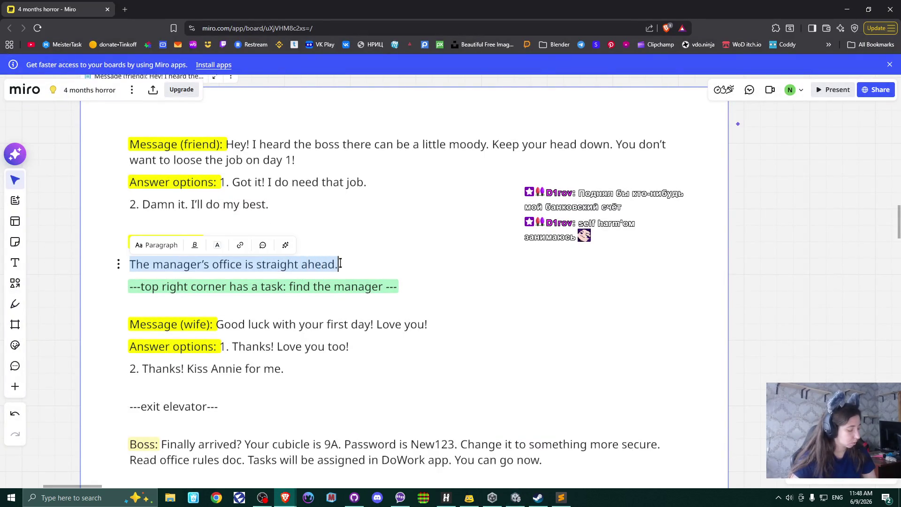
key(alt+Tab)
click(120, 270)
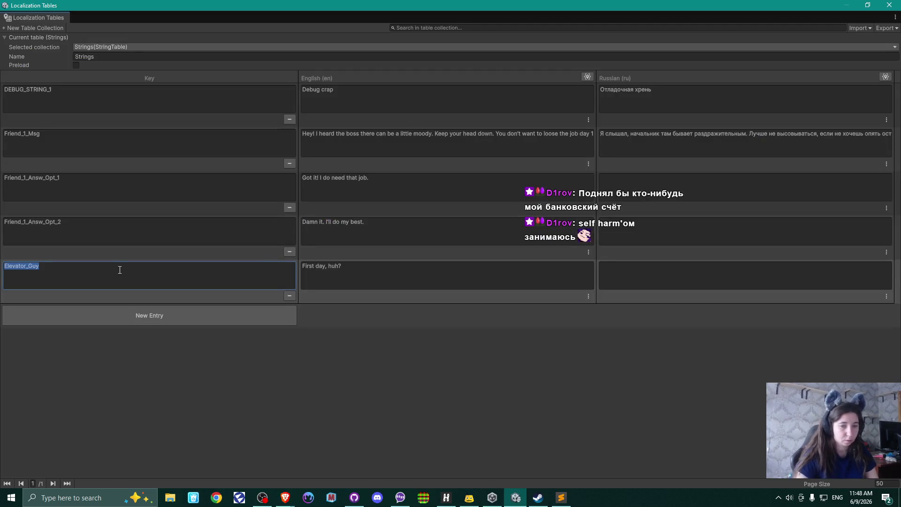
click(120, 270)
text(1)
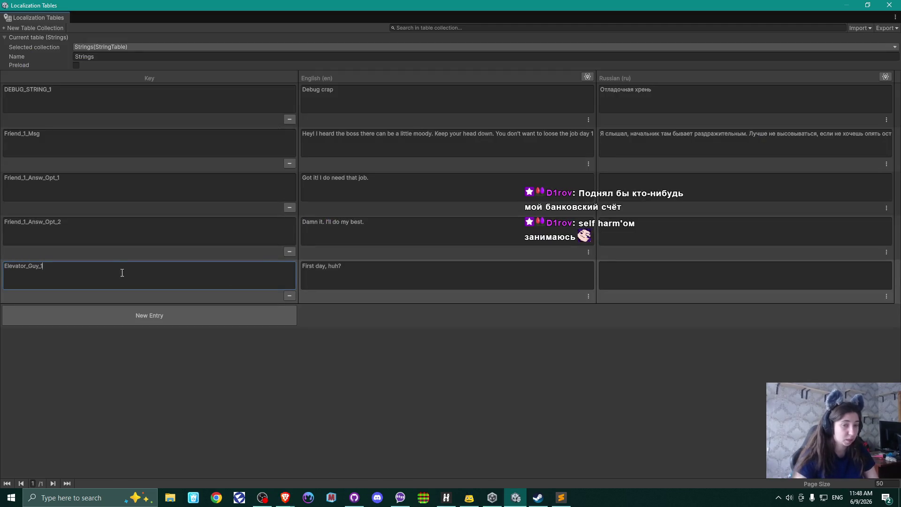
Add an Elevator_Guy_2 entry with English text 'The manager's office is straight ahead.'
click(150, 315)
click(376, 316)
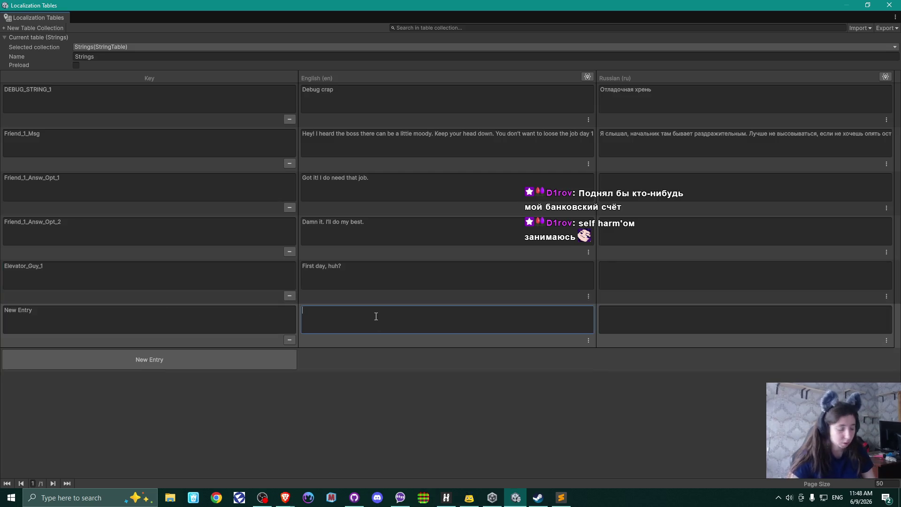
key(ctrl+v)
click(185, 318)
click(57, 262)
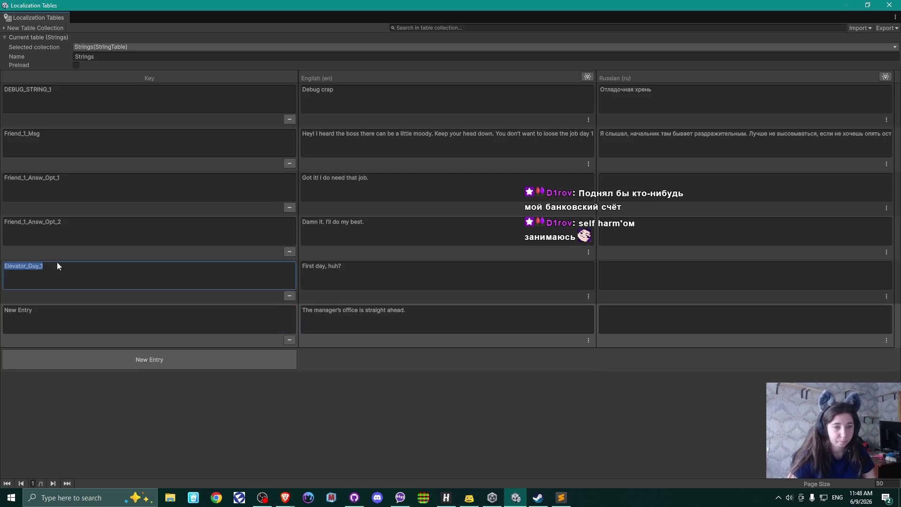
key(ctrl+c)
click(73, 311)
key(ctrl+v)
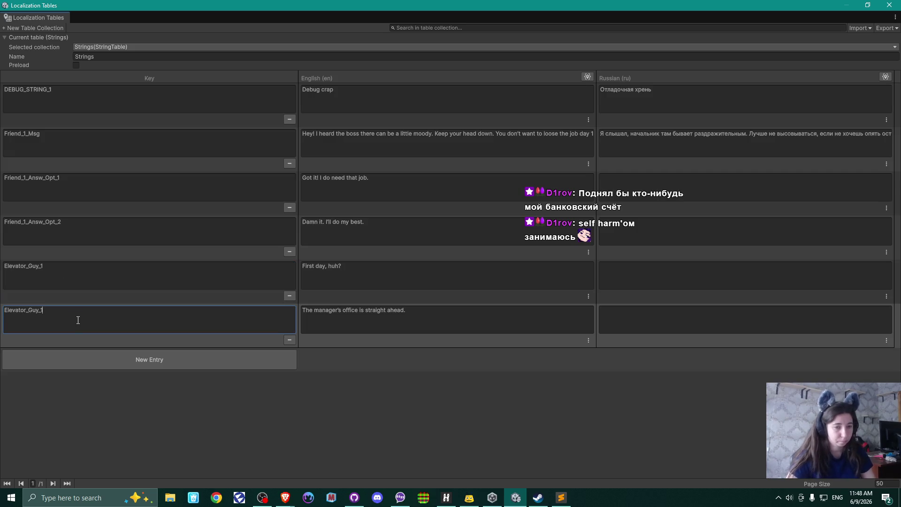
key(BackSpace)
text(2)
key(Tab)
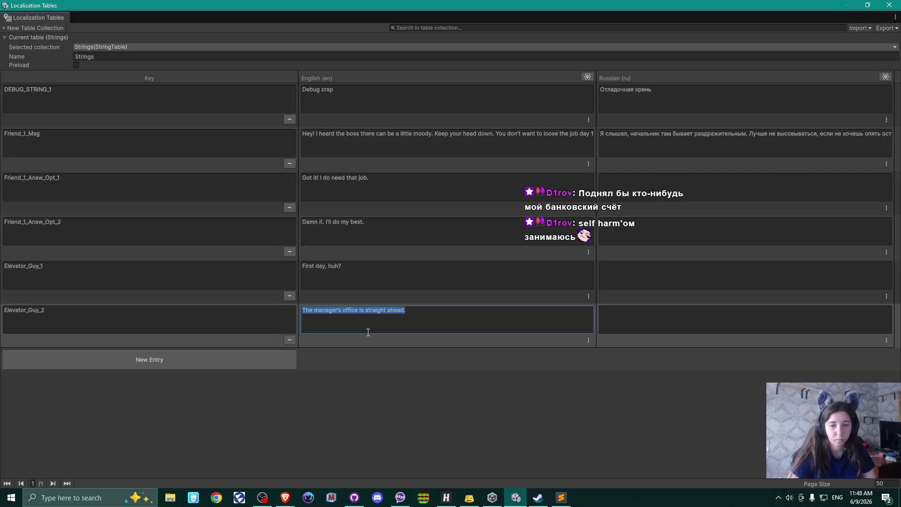
click(473, 310)
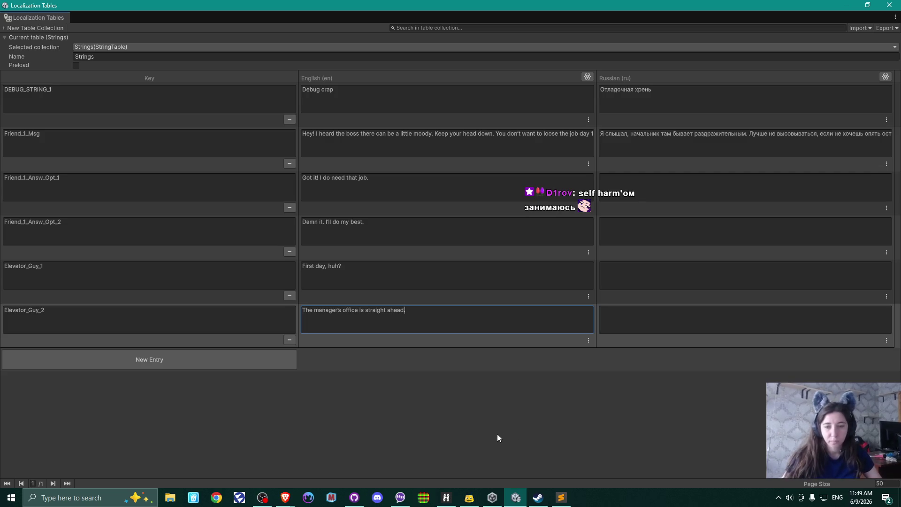
Copy the wife's message from the Miro board and add another blank entry to rename
key(alt+Tab)
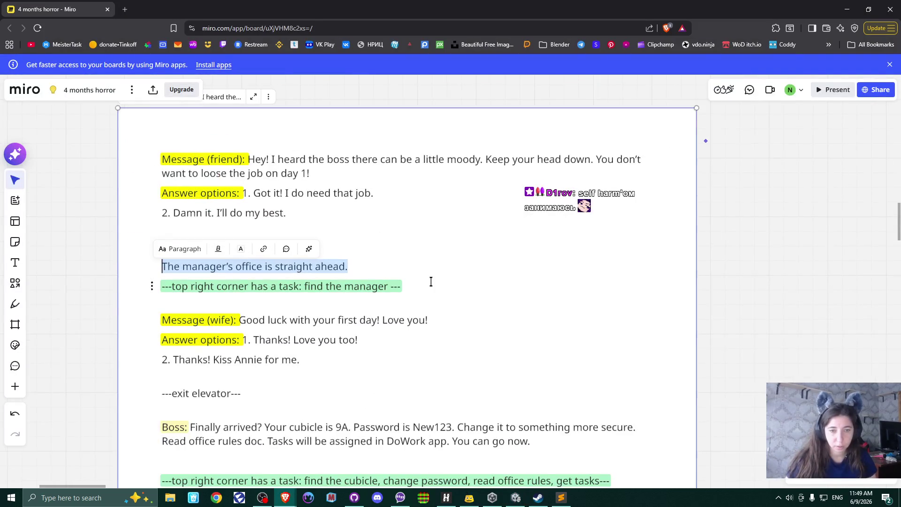
click(447, 322)
drag(451, 336, 450, 193)
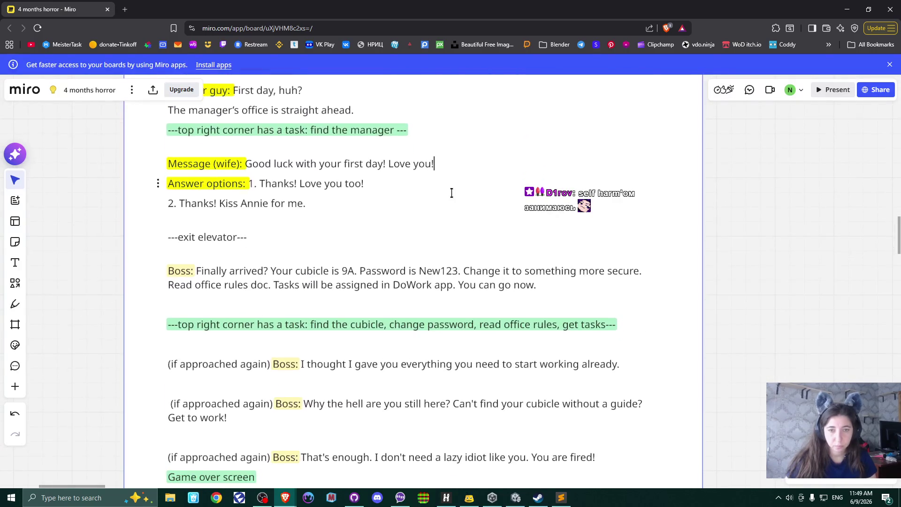
drag(247, 164, 441, 161)
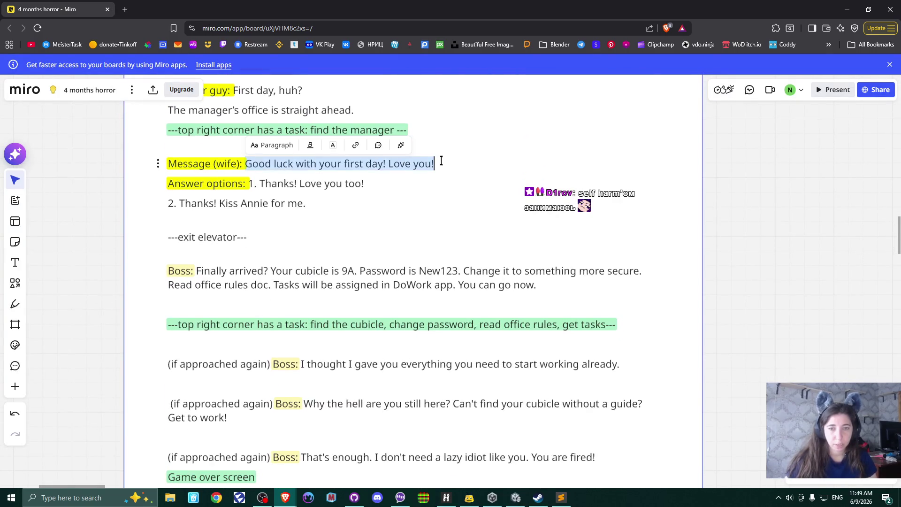
key(alt+Tab)
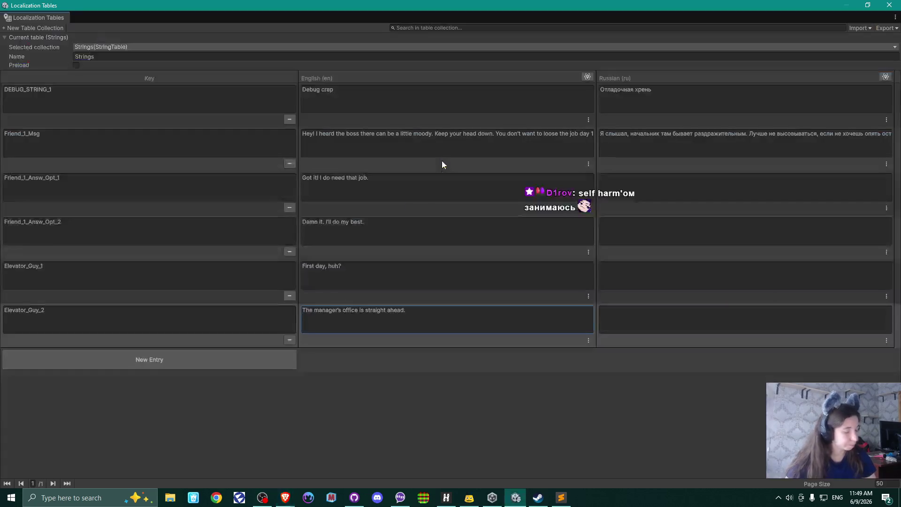
click(167, 366)
click(57, 364)
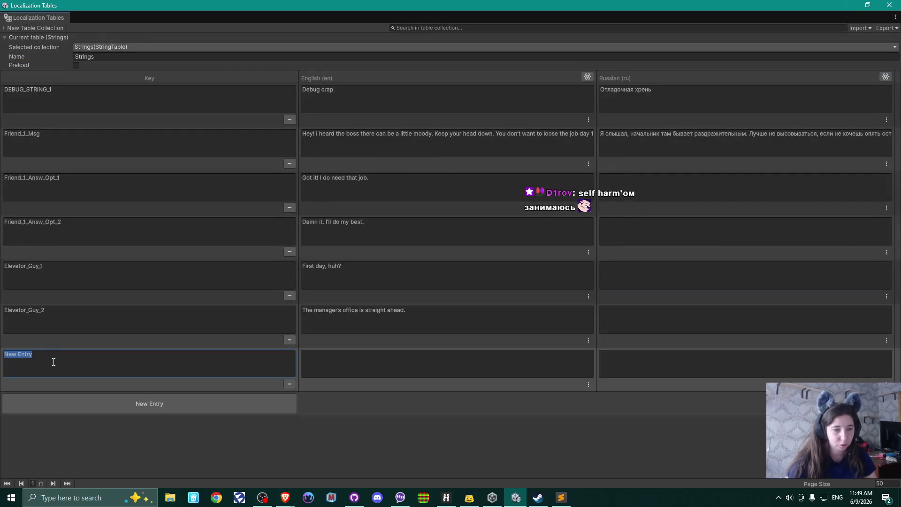
Name the key Wife_1_Msg and give it the English text 'Good luck with your first day! Love you!'
text(Wife_1_)
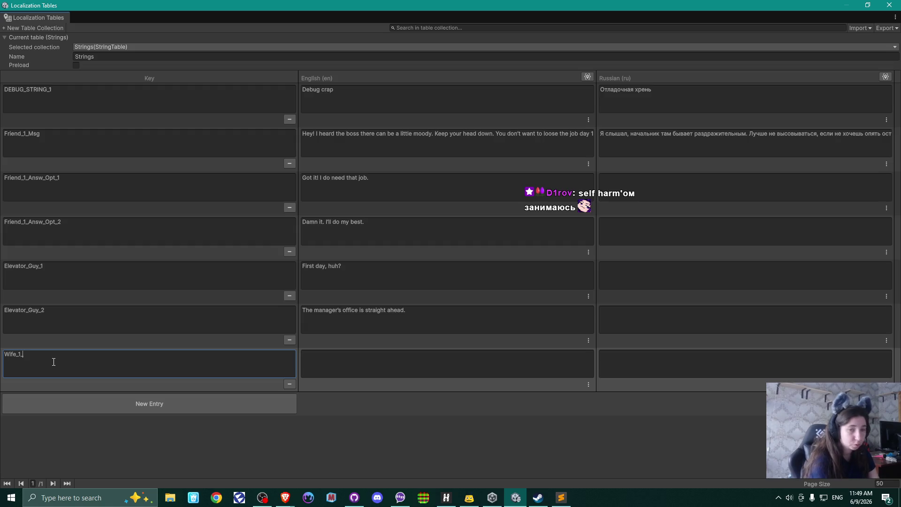
text(Msg)
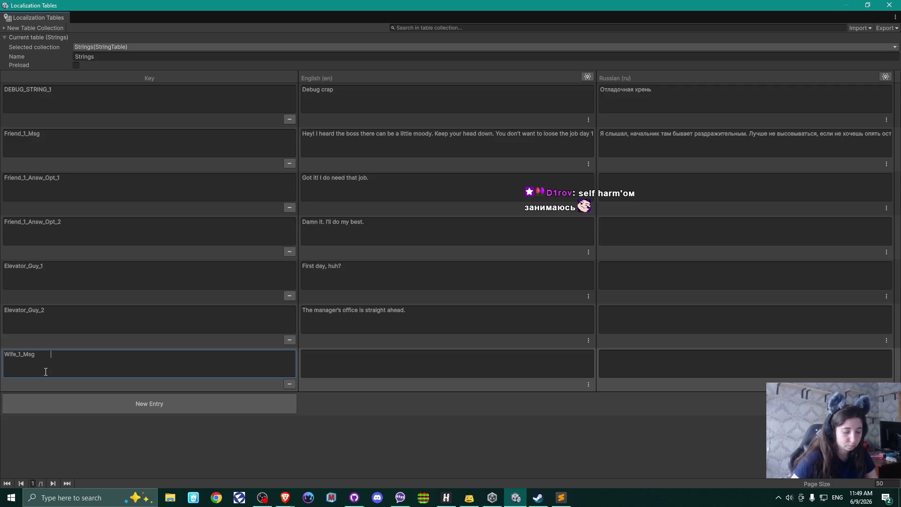
click(380, 367)
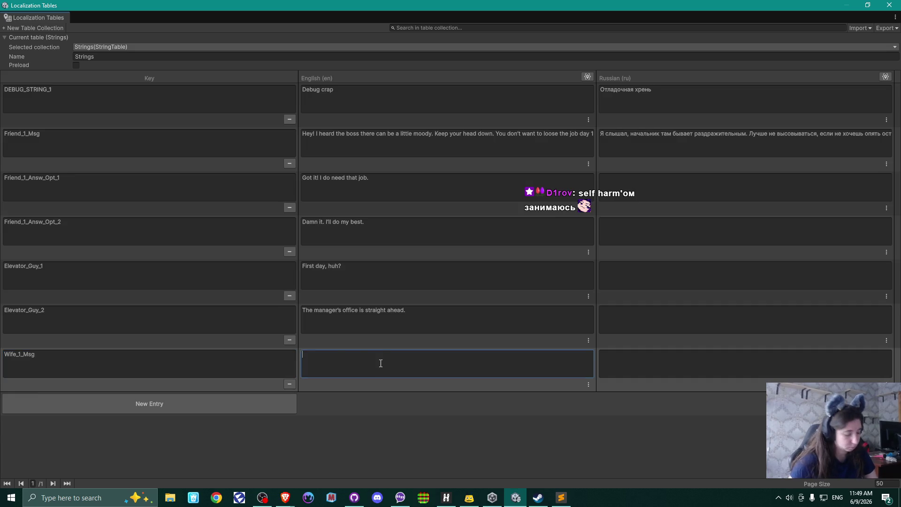
text(Good luck with your first day! Love you!)
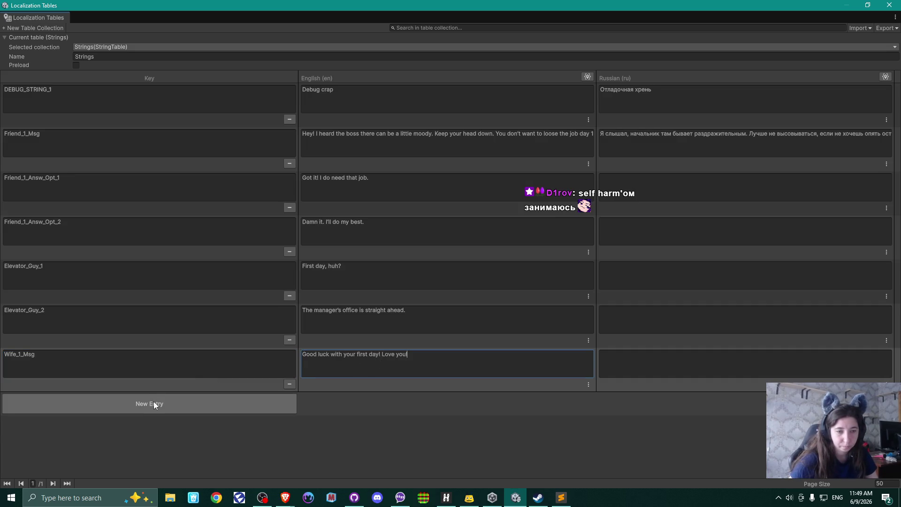
Add a Wife_1_Answ_Opt_1 entry with the English answer 'Thanks! Love you too!' copied from Miro
click(153, 401)
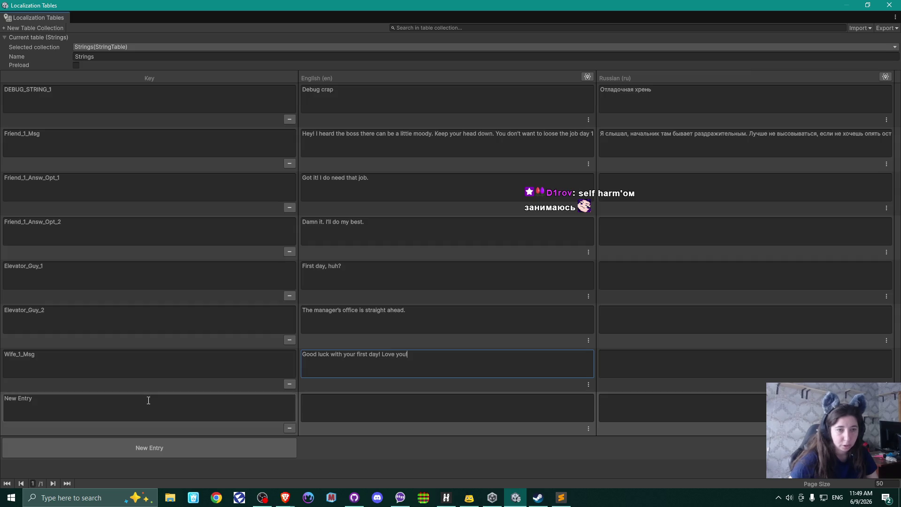
click(149, 410)
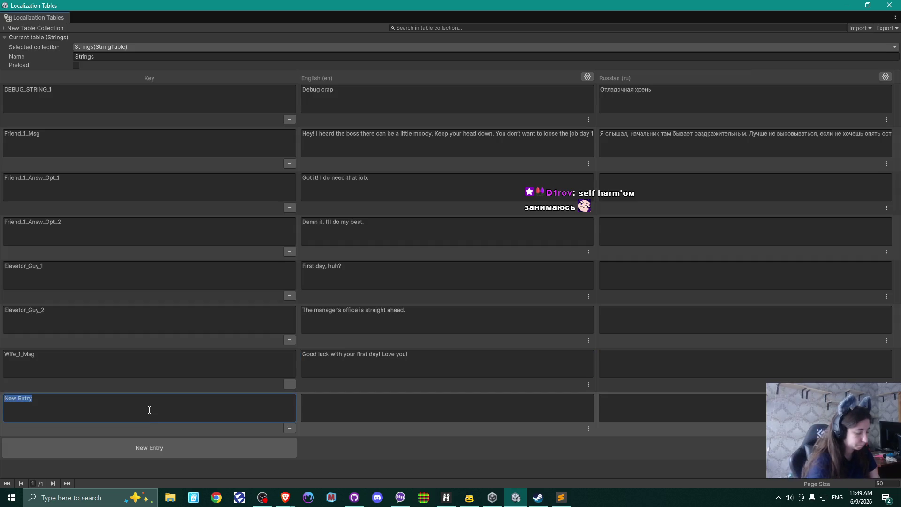
text(Wife_1)
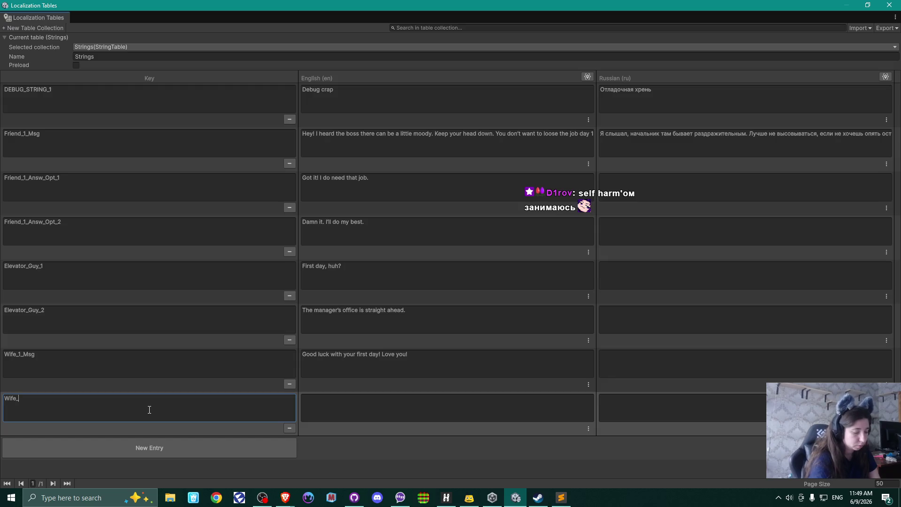
text(_)
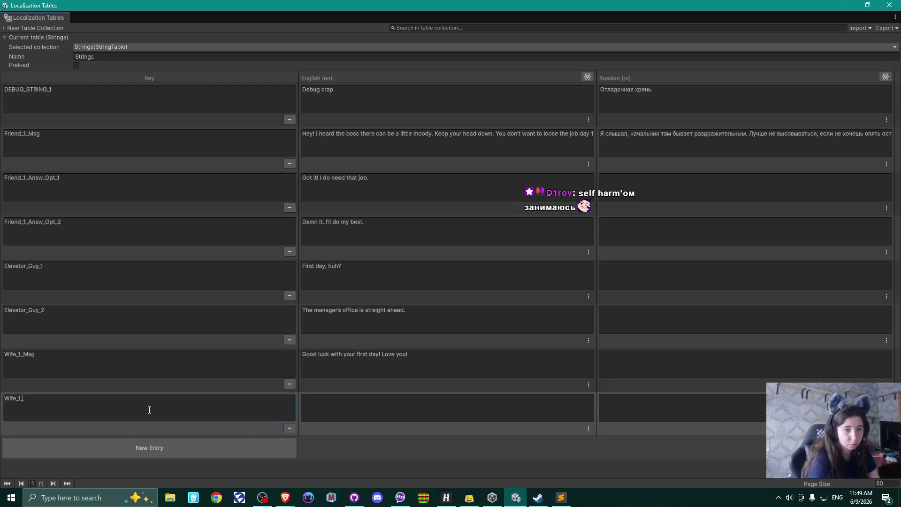
text(Ans)
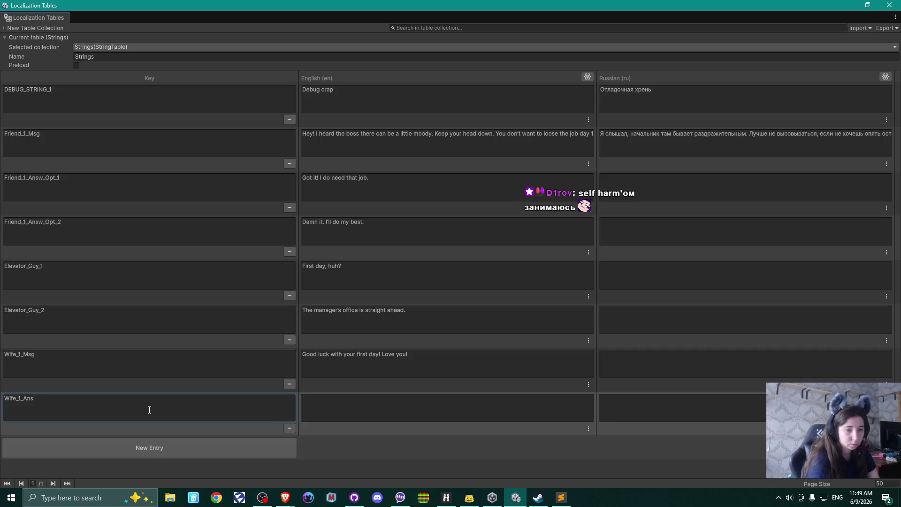
text(w_Opt_1)
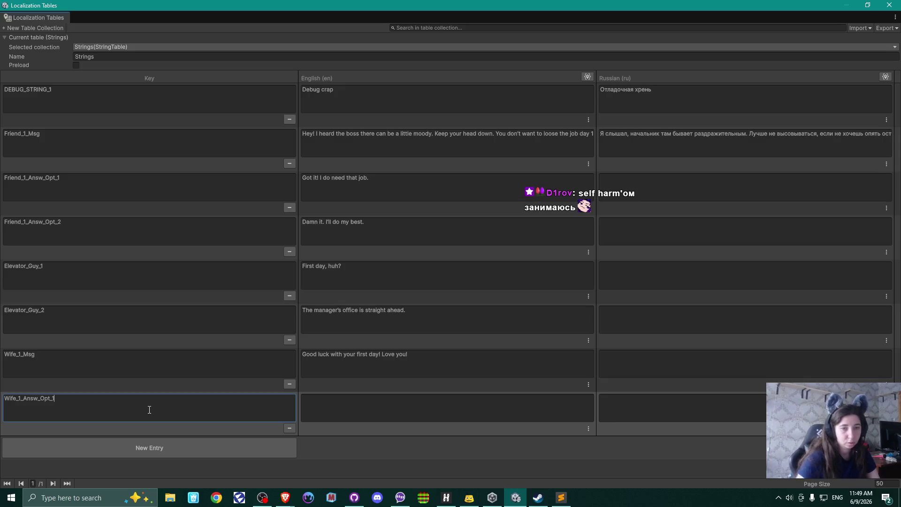
click(286, 497)
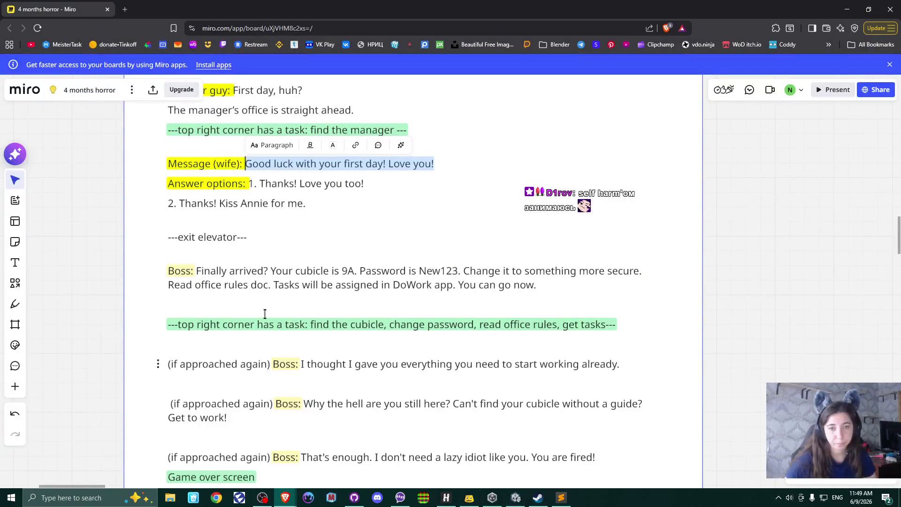
click(300, 179)
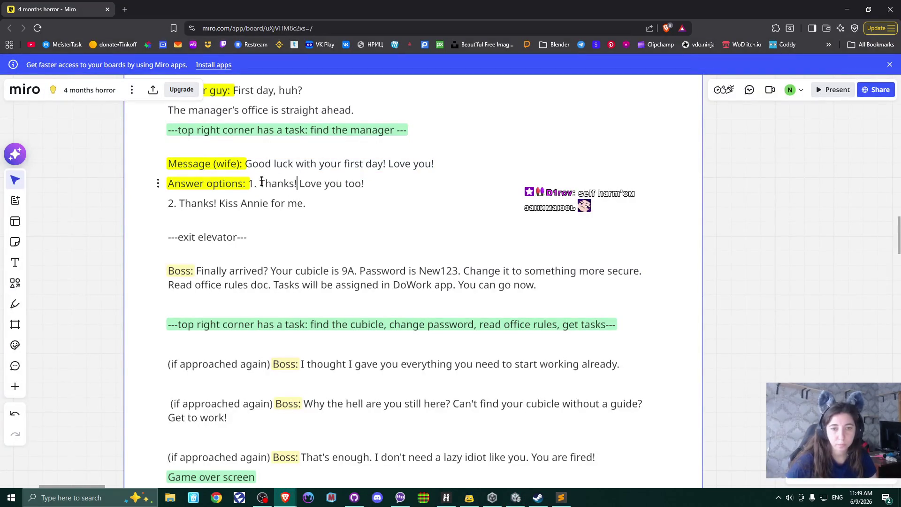
drag(260, 182, 365, 183)
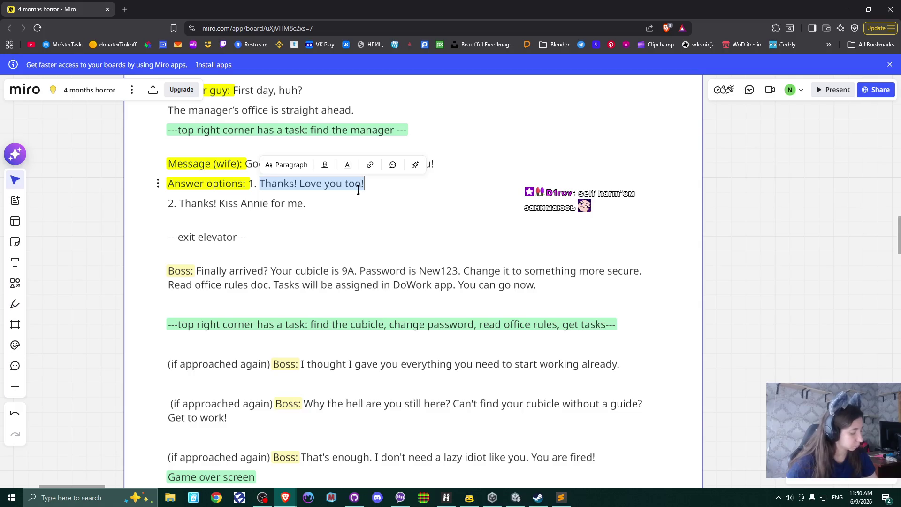
key(alt+Tab)
click(357, 416)
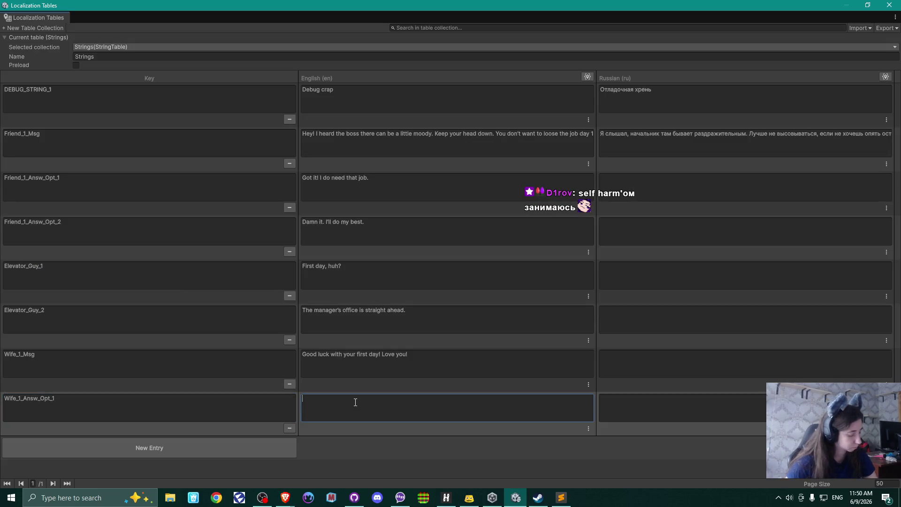
key(ctrl+v)
Add a new entry keyed Wife_1_Answ_Opt_2 by reusing the previous key name
click(111, 446)
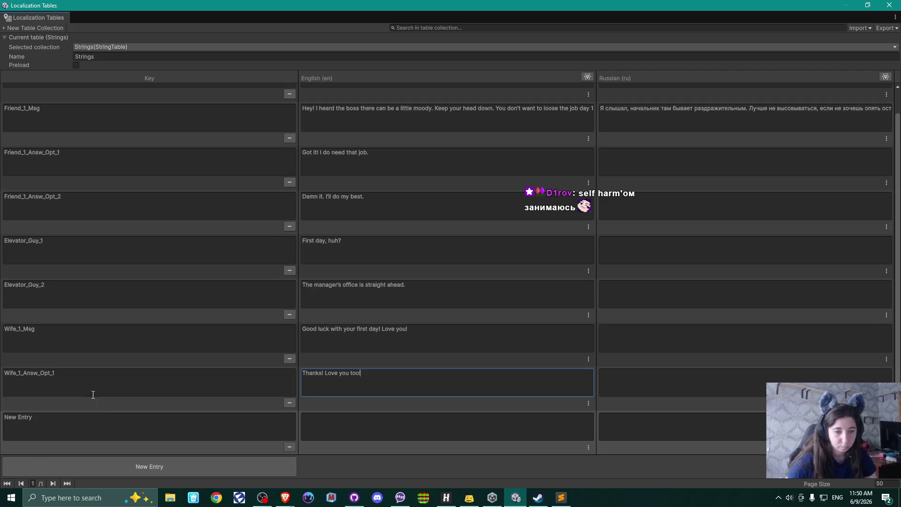
click(69, 380)
key(ctrl+c)
click(80, 425)
key(ctrl+v)
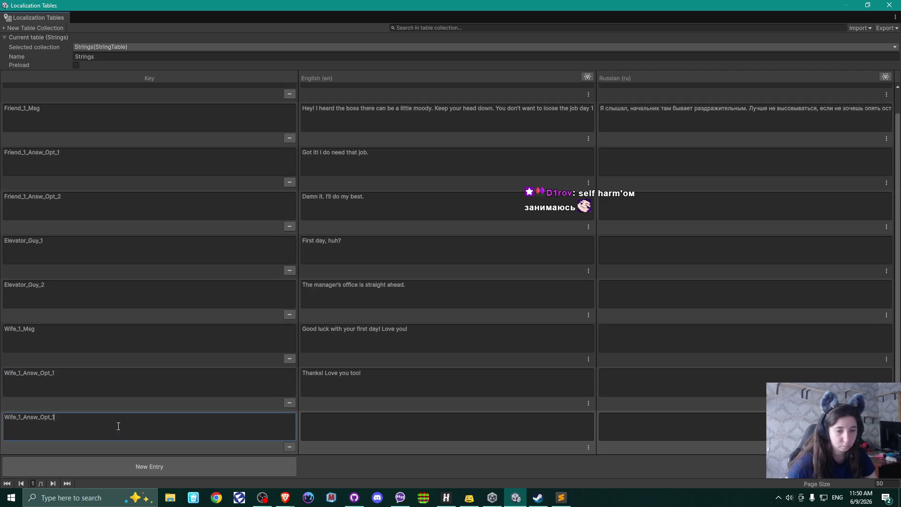
text(2)
Fill Wife_1_Answ_Opt_2's English text with 'Thanks! Kiss Annie for me.' and add another entry
click(354, 427)
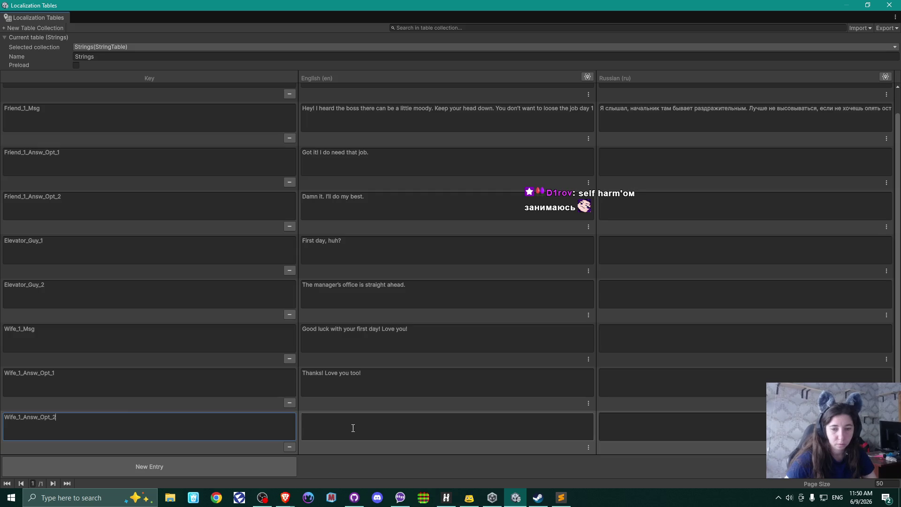
key(alt+Tab)
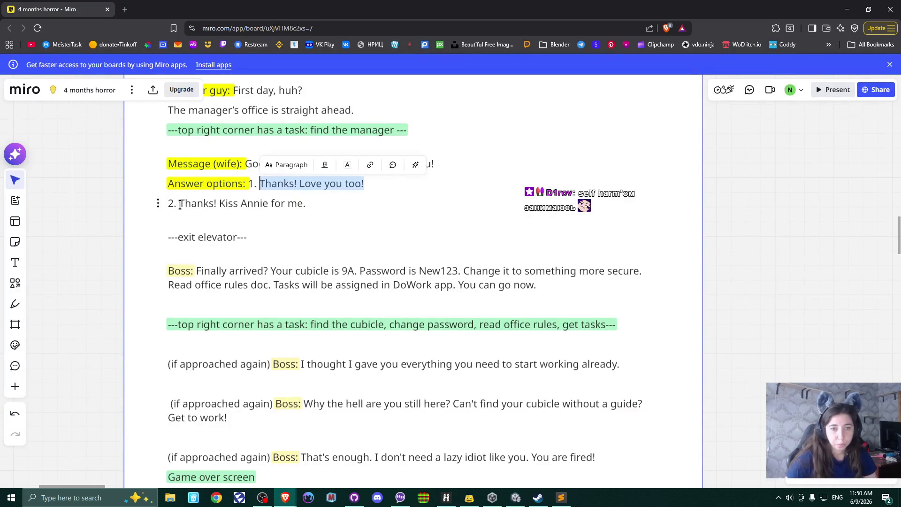
drag(179, 203, 307, 204)
key(alt+Tab)
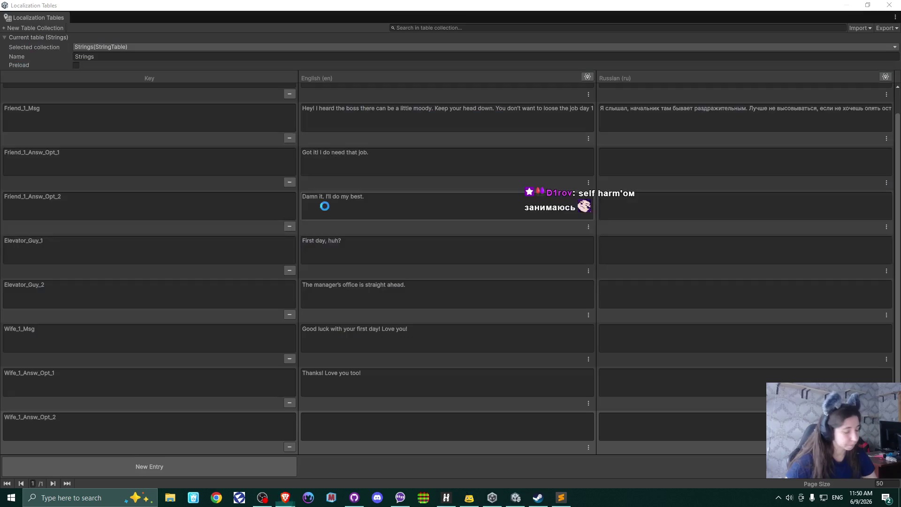
click(347, 426)
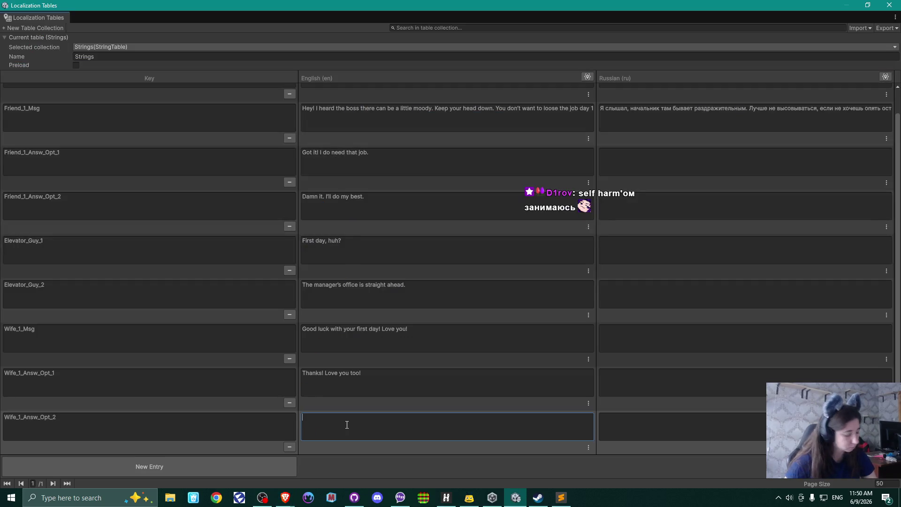
key(ctrl+v)
click(180, 465)
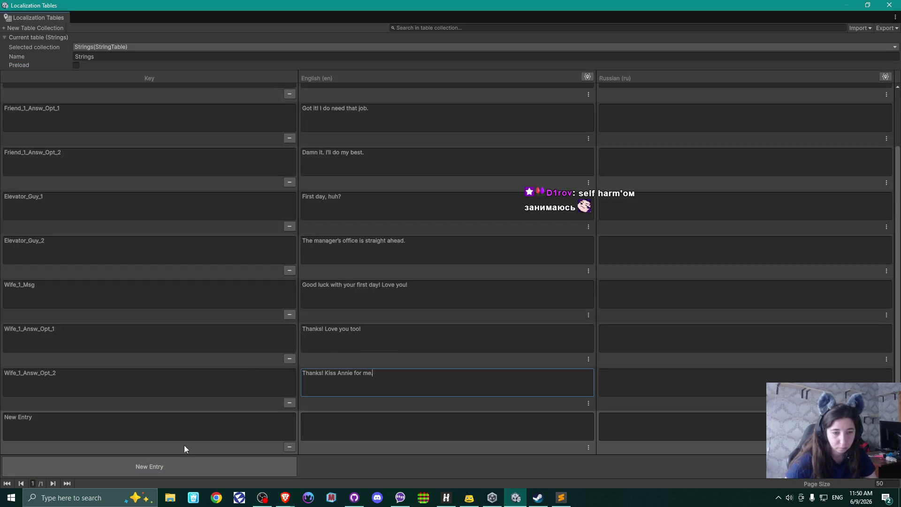
key(alt+Tab)
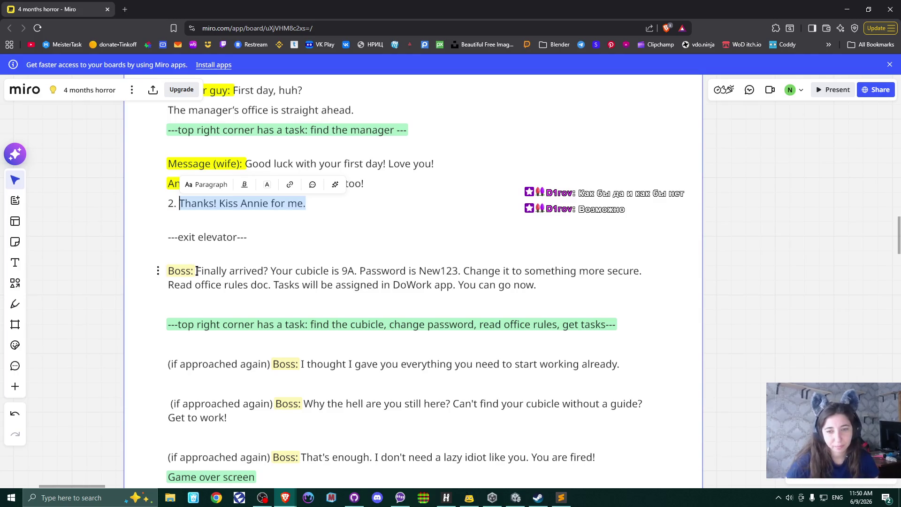
Break the Boss's speech into lines before 'Change it' and 'Tasks', then copy the first line
mouse_move(195, 271)
mouse_down()
mouse_move(451, 269)
mouse_move(538, 286)
mouse_up()
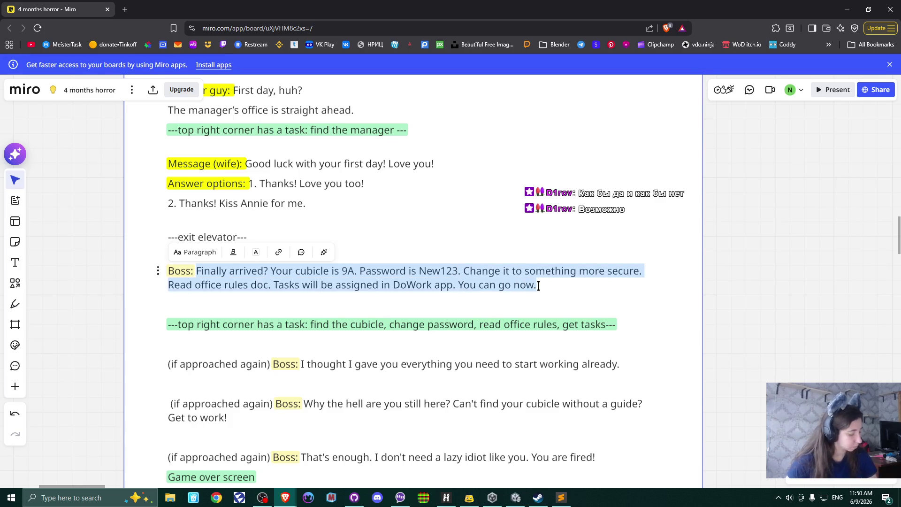
click(390, 284)
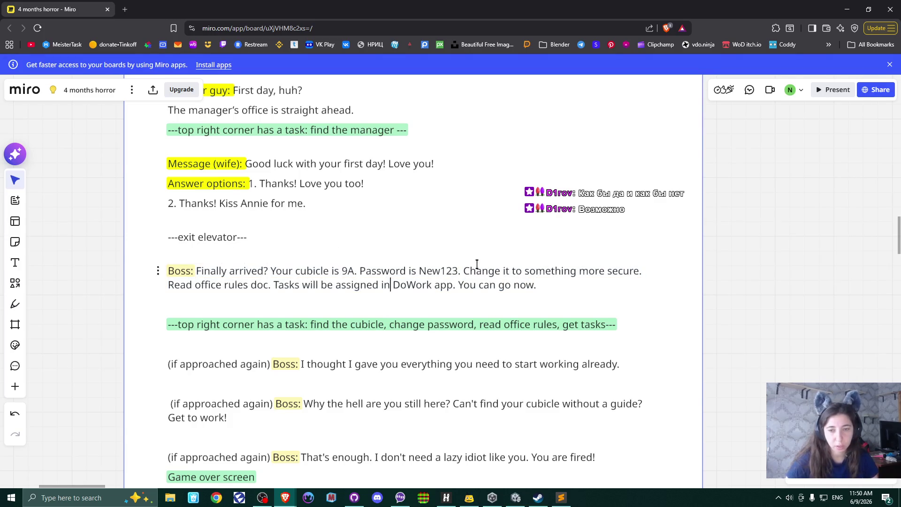
click(464, 271)
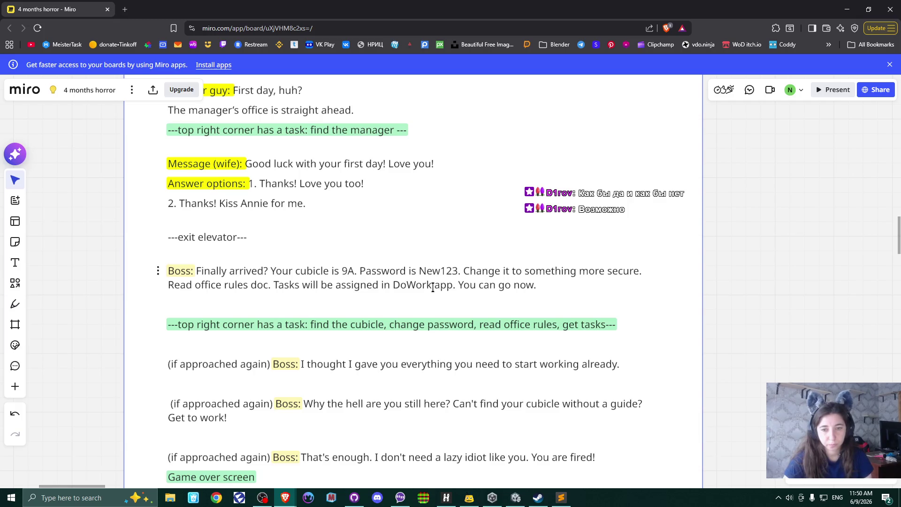
key(Return)
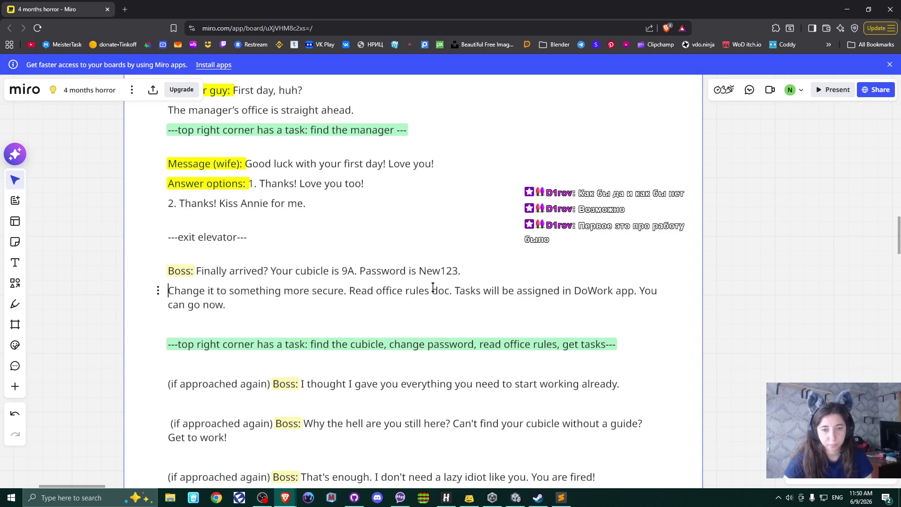
click(456, 291)
key(Return)
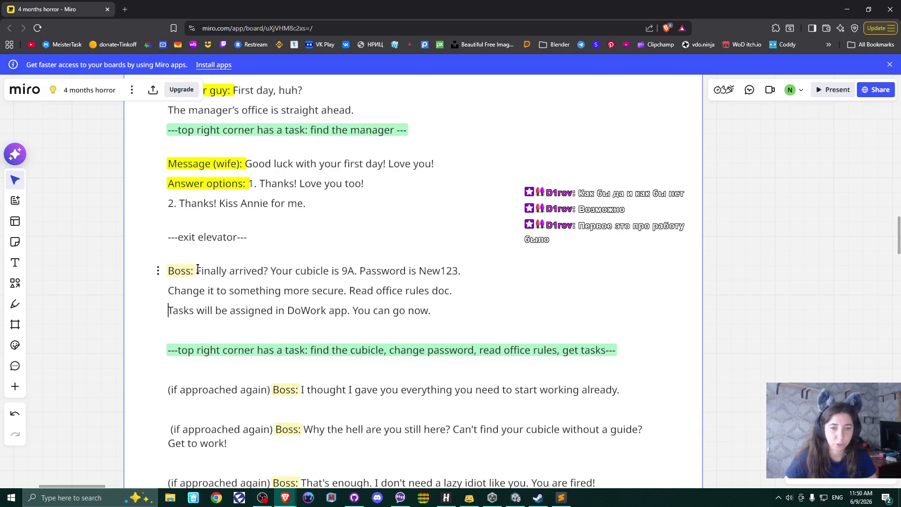
drag(196, 271, 463, 271)
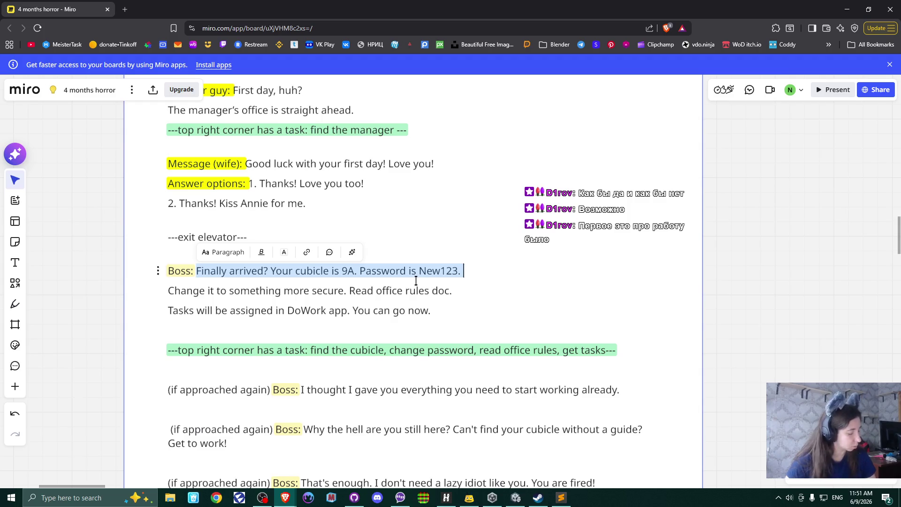
key(alt+Tab)
click(73, 420)
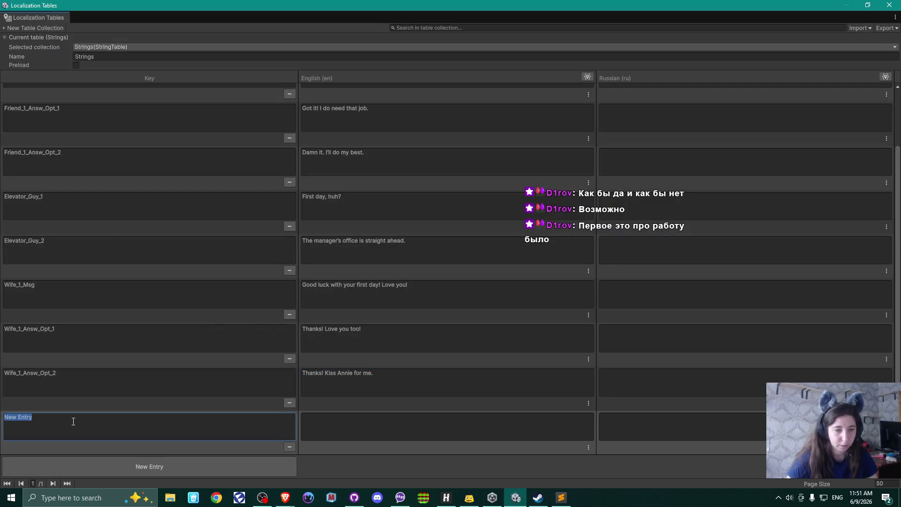
Name the key Boss_1 and paste the Boss's first line as its English text
text(Boss)
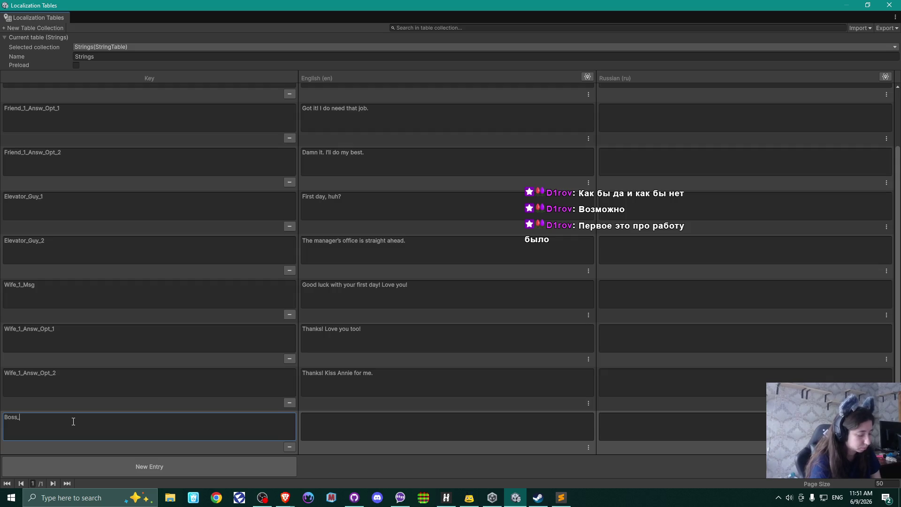
text(_1)
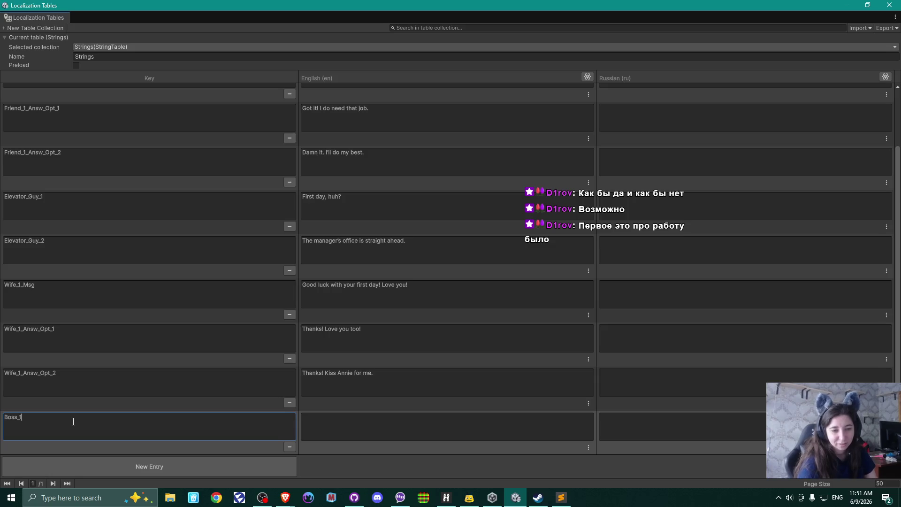
click(471, 415)
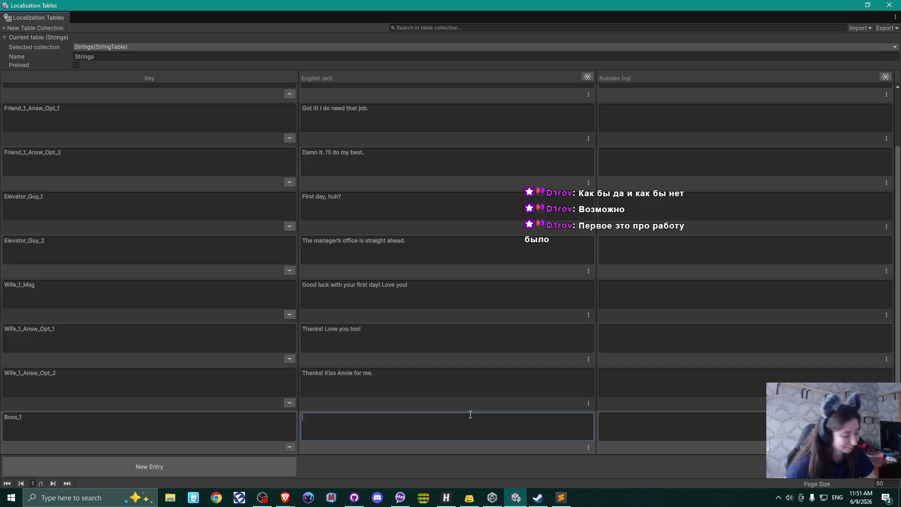
key(ctrl+v)
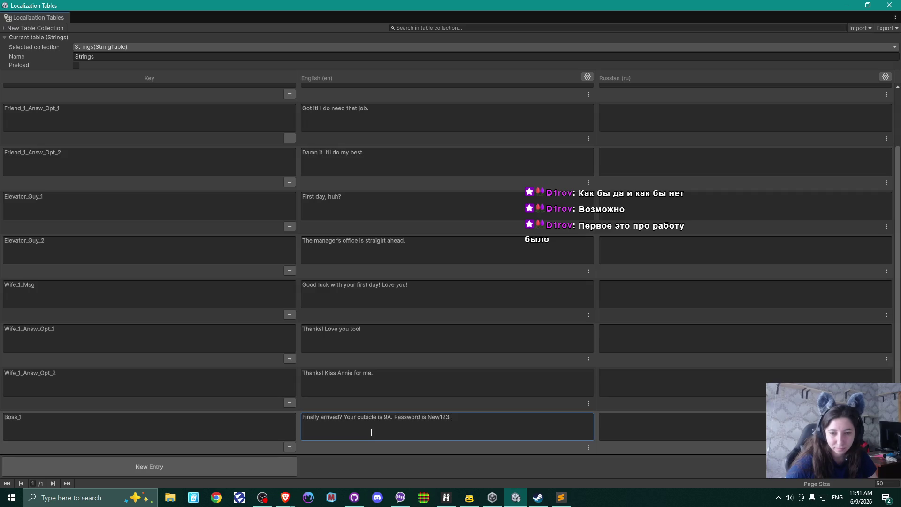
key(BackSpace)
key(BackSpace)
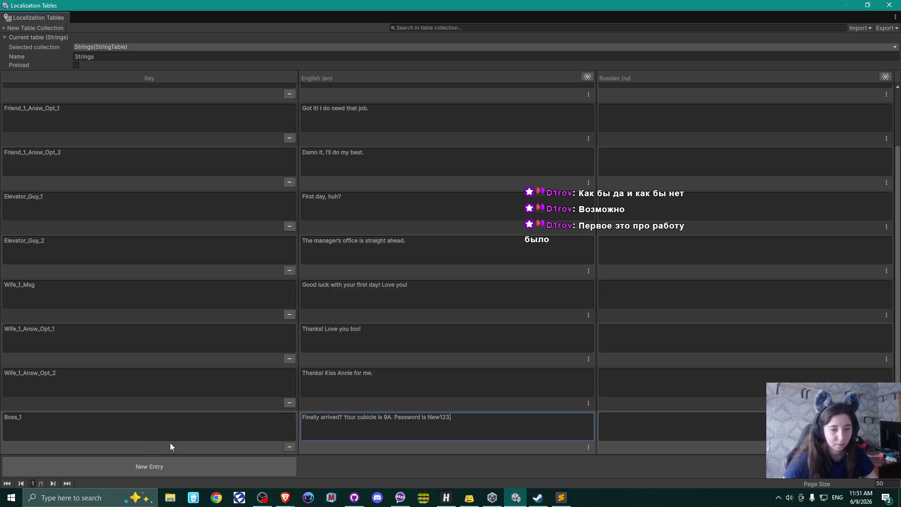
Add a Boss_2 entry with the Boss's line about a more secure password
click(145, 465)
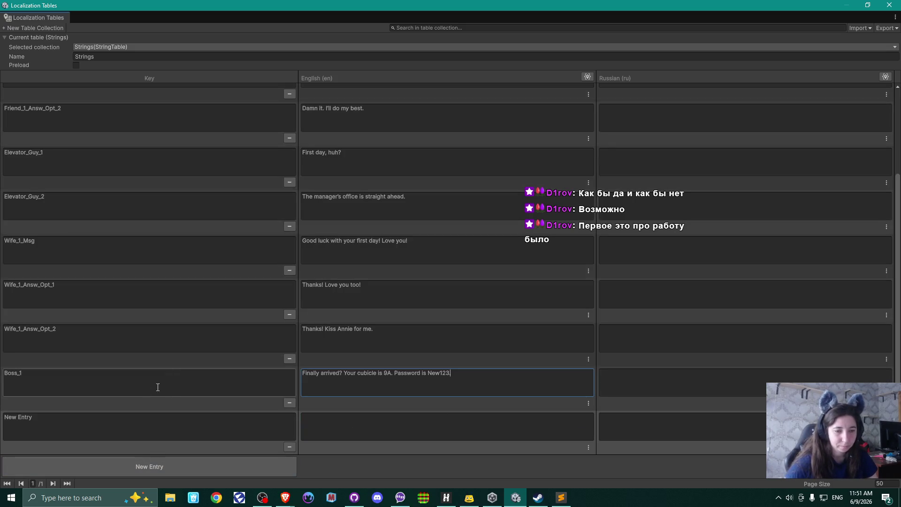
click(81, 420)
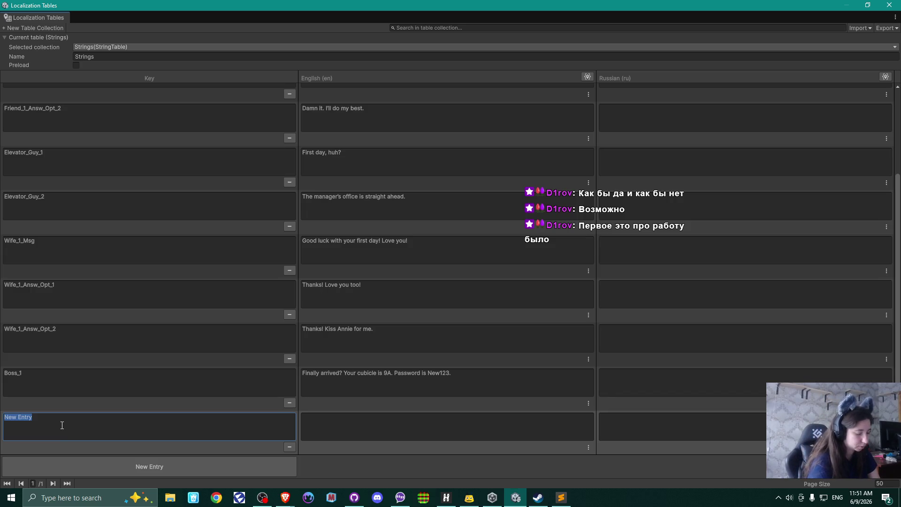
text(Boss_2)
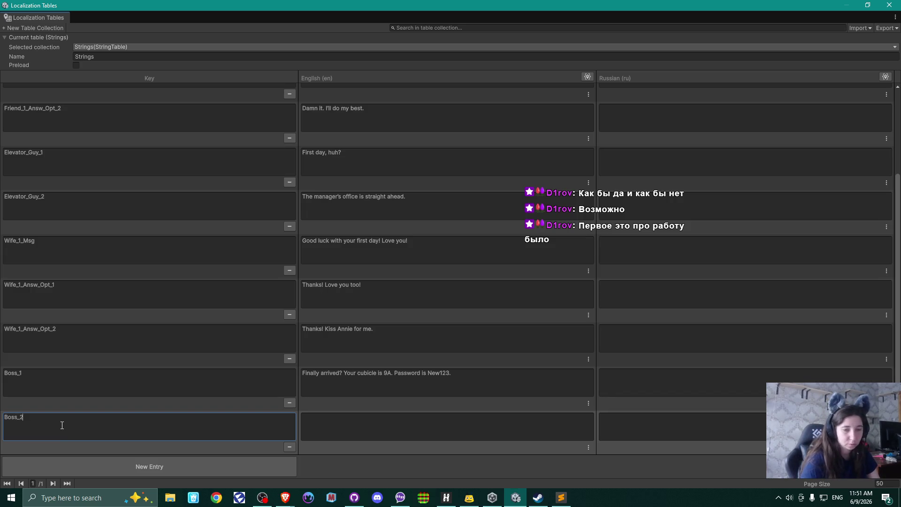
click(285, 497)
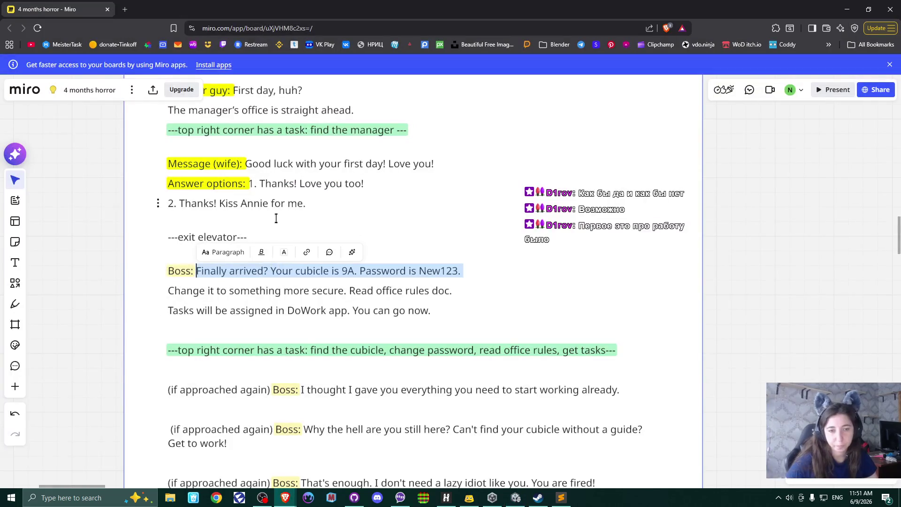
drag(169, 291, 454, 291)
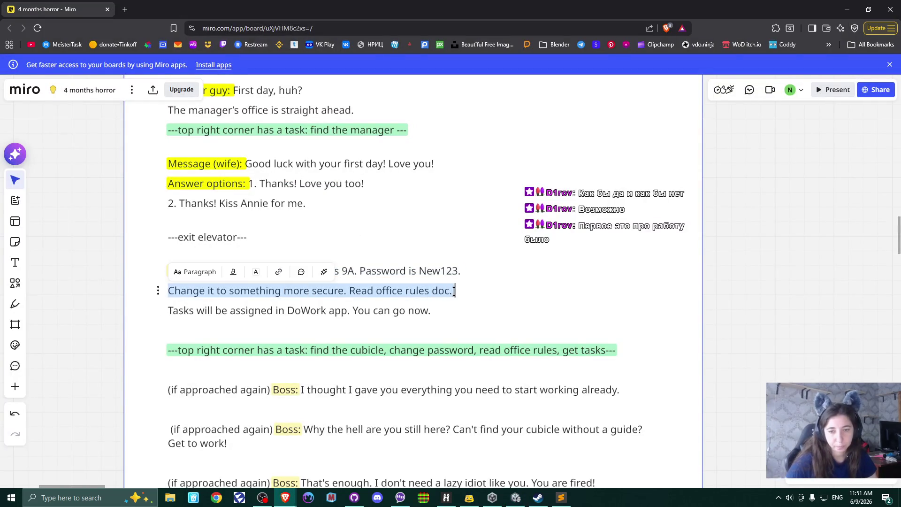
key(alt+Tab)
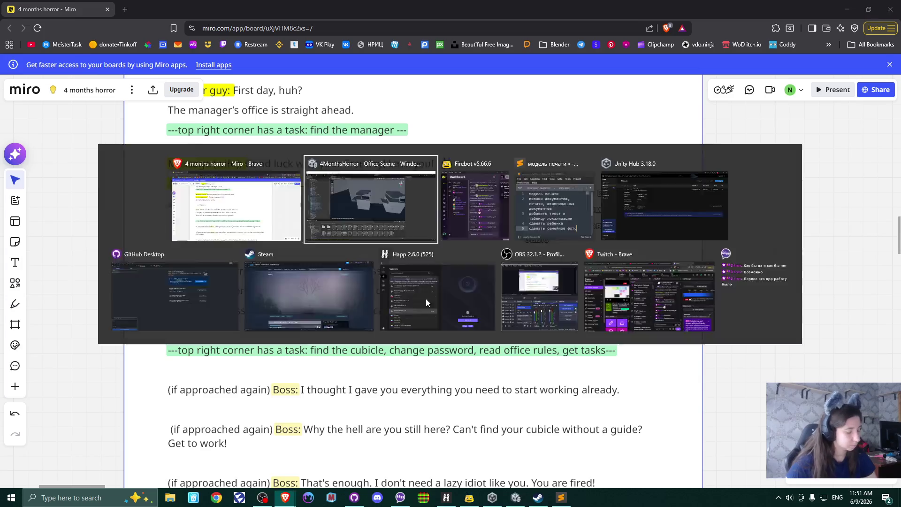
text(Change it to something more secure. Read office rules doc.)
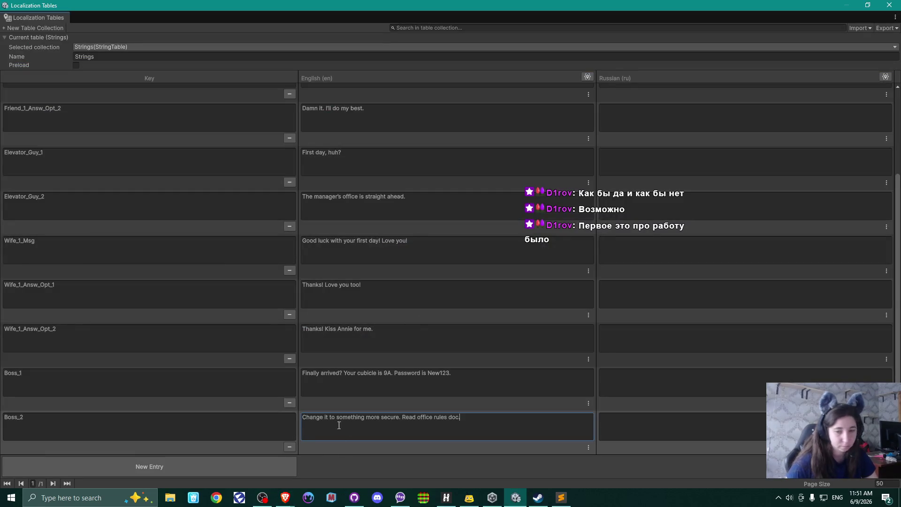
Add a Boss_3 entry with the Boss's line about tasks in the DoWork app
click(152, 465)
click(48, 418)
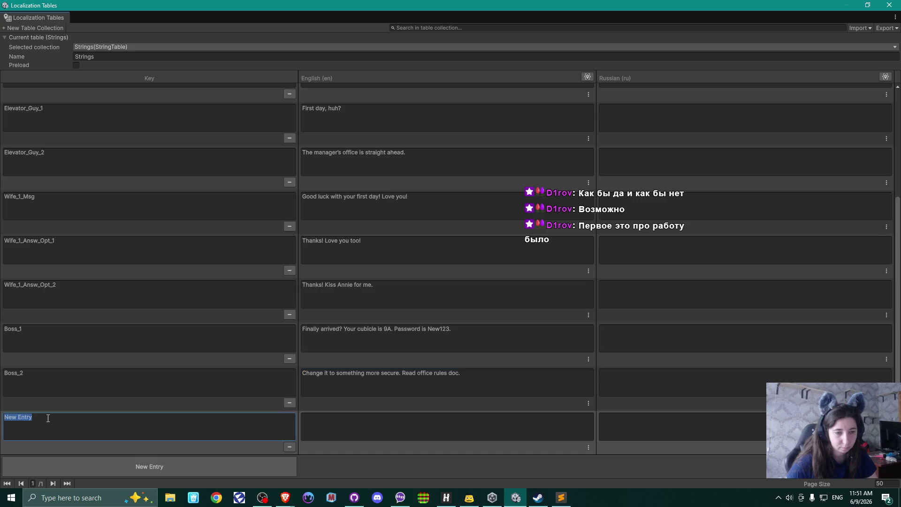
text(Boss)
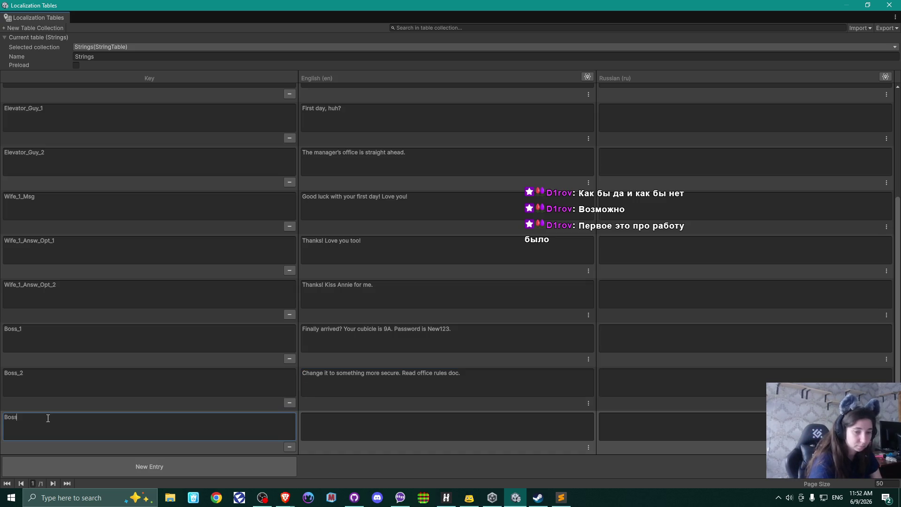
text(_3)
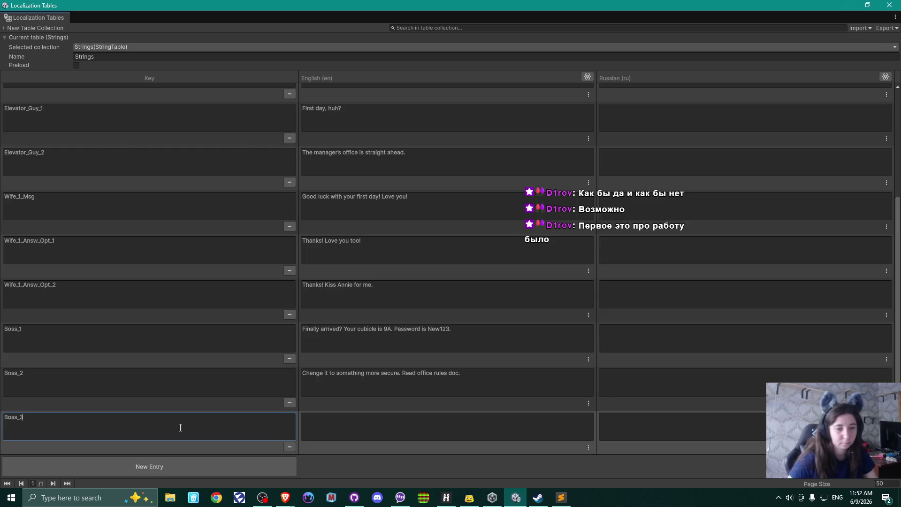
key(alt+Tab)
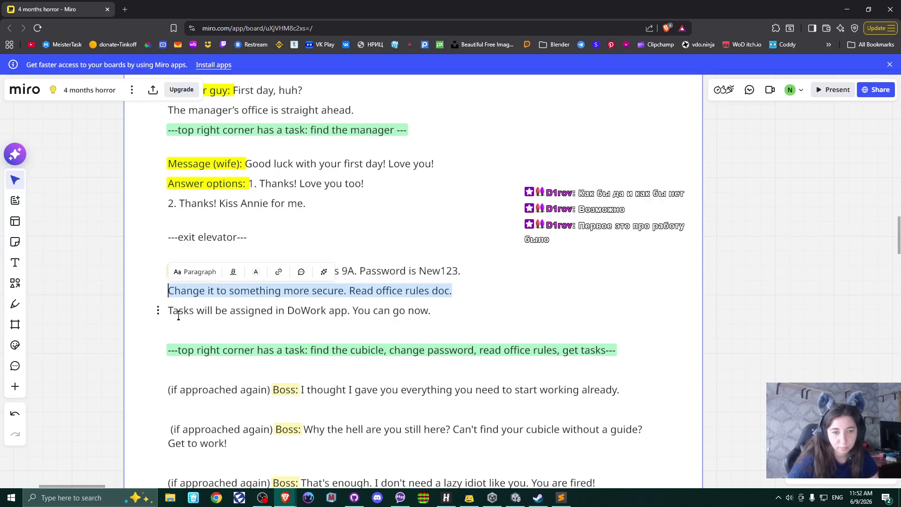
drag(168, 310, 431, 310)
key(ctrl+c)
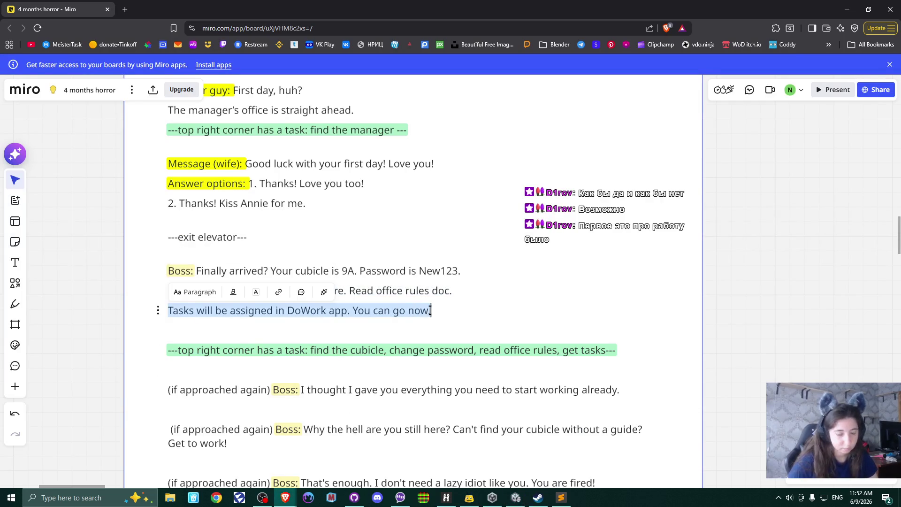
key(alt+Tab)
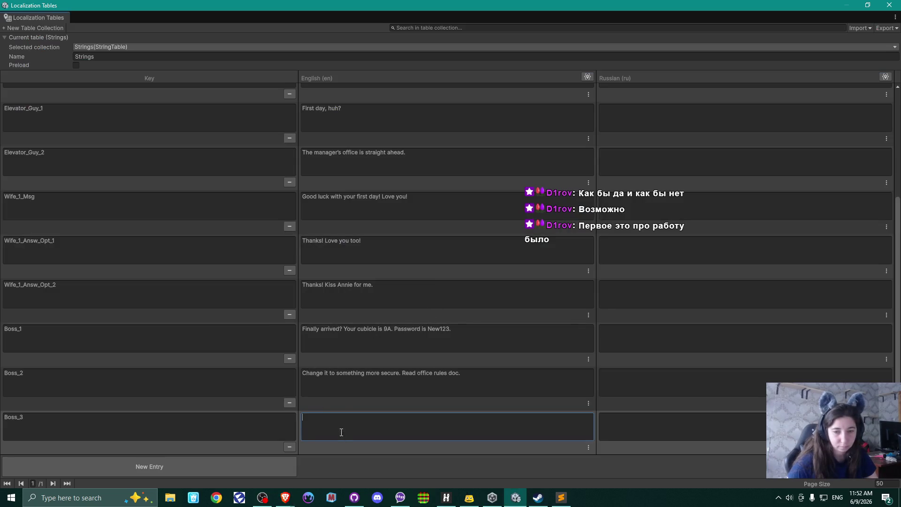
key(ctrl+v)
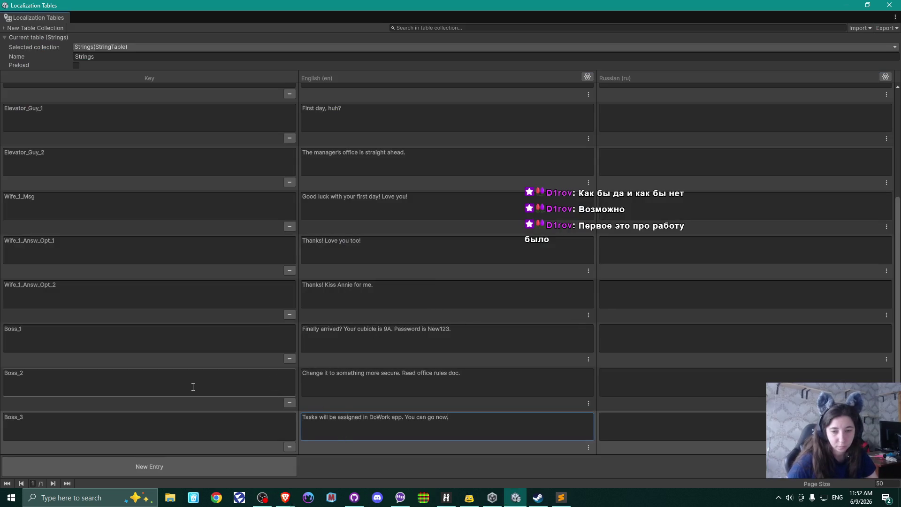
Copy the Boss's 'I thought I gave you' line from Miro and add a new entry row
click(101, 426)
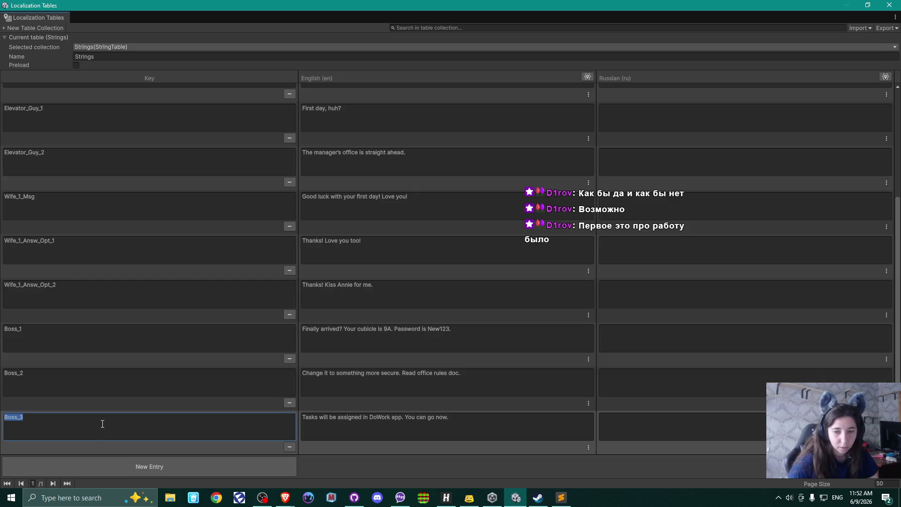
key(alt+Tab)
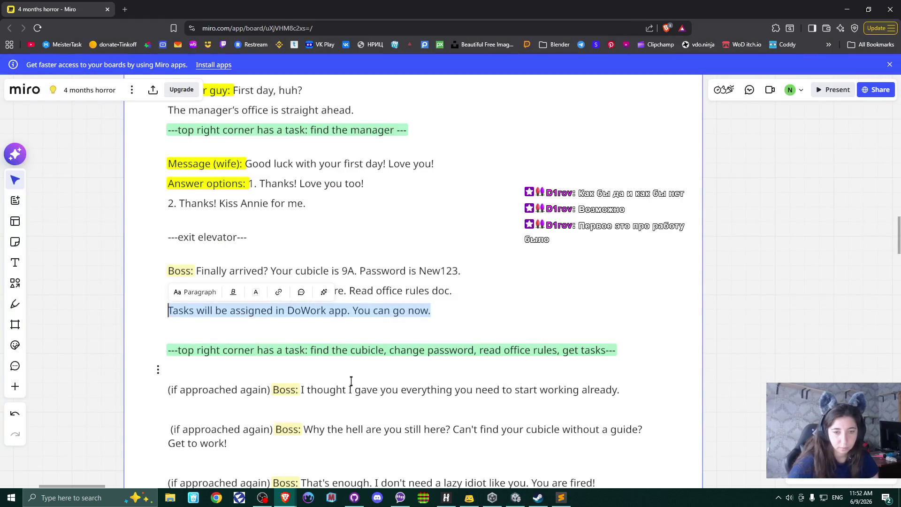
key(Escape)
scroll(355, 381, down, 2)
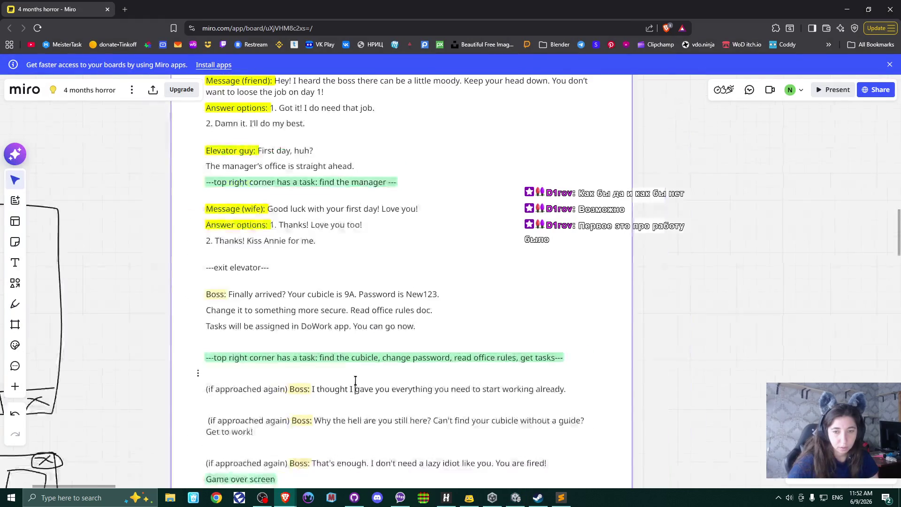
scroll(360, 383, up, 1)
drag(359, 383, 370, 233)
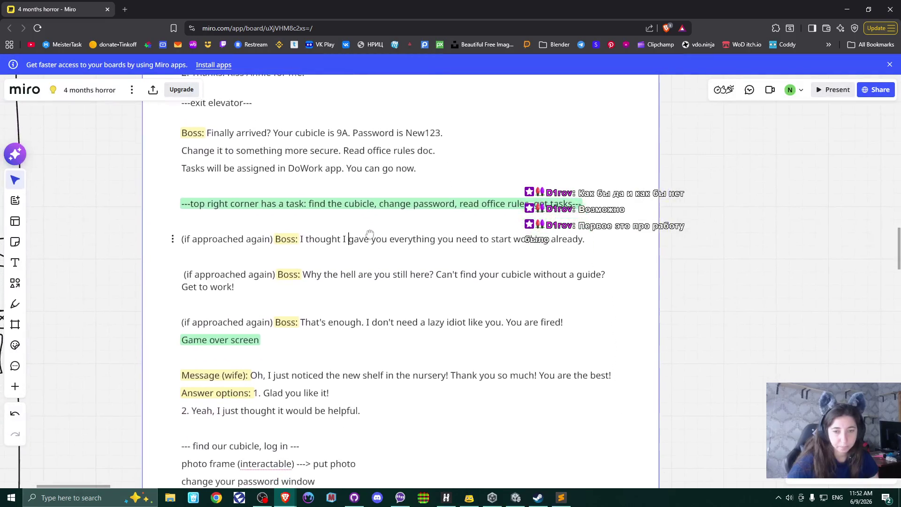
scroll(378, 260, up, 1)
scroll(376, 273, up, 1)
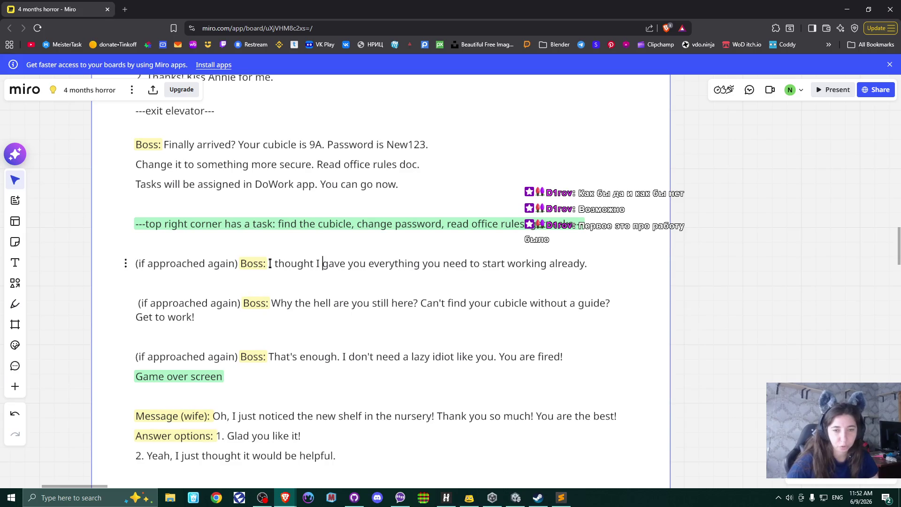
drag(269, 263, 588, 263)
key(ctrl+c)
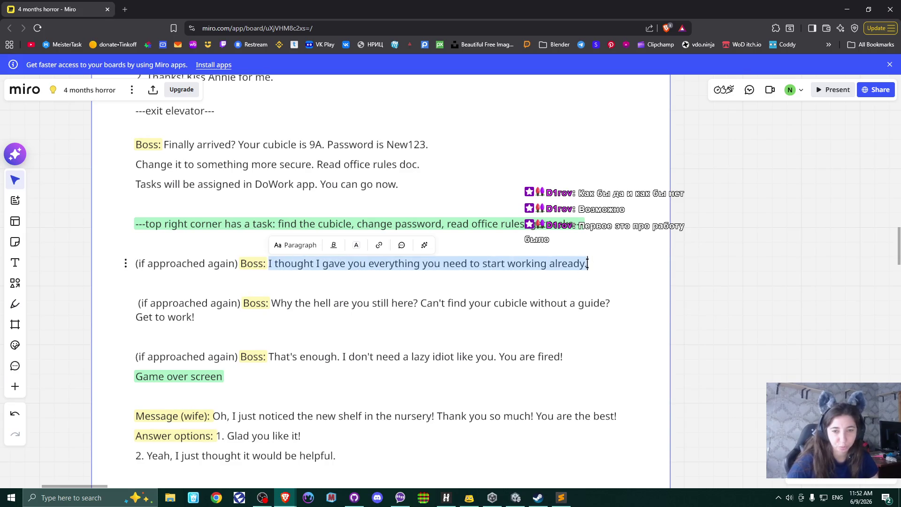
key(alt+Tab)
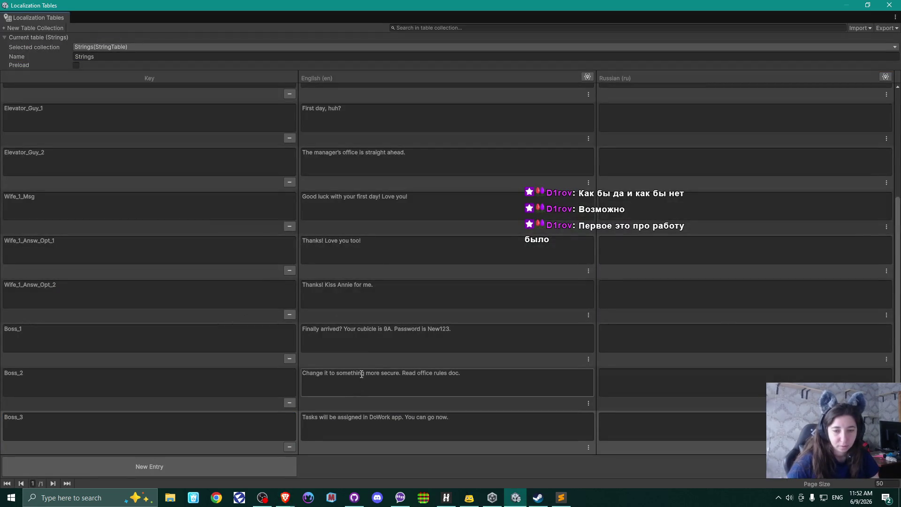
click(190, 467)
Name the new key Boss_Angry_1 and paste the Boss's annoyed line as its English text
click(73, 432)
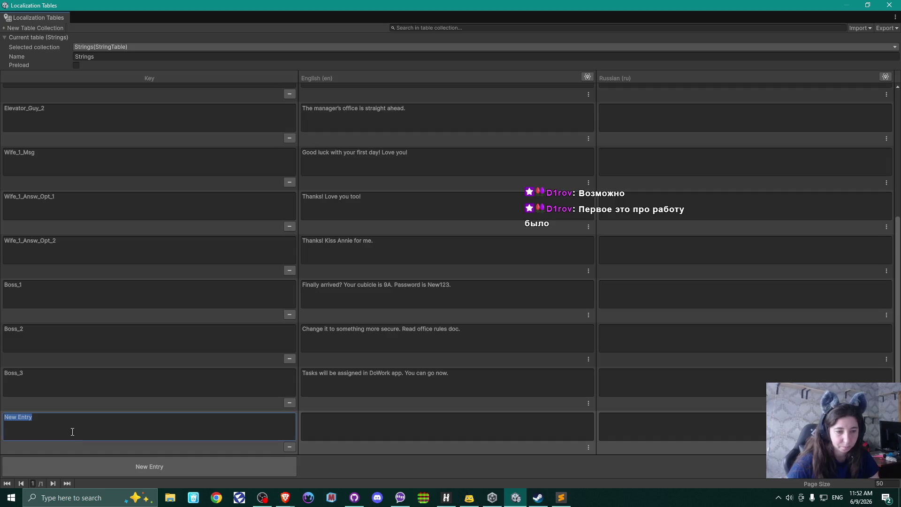
text(Bo)
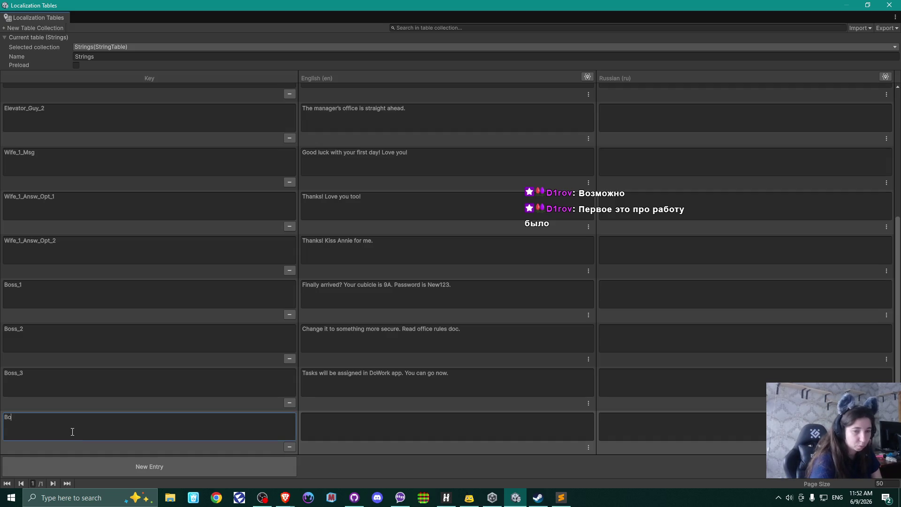
text(ss_)
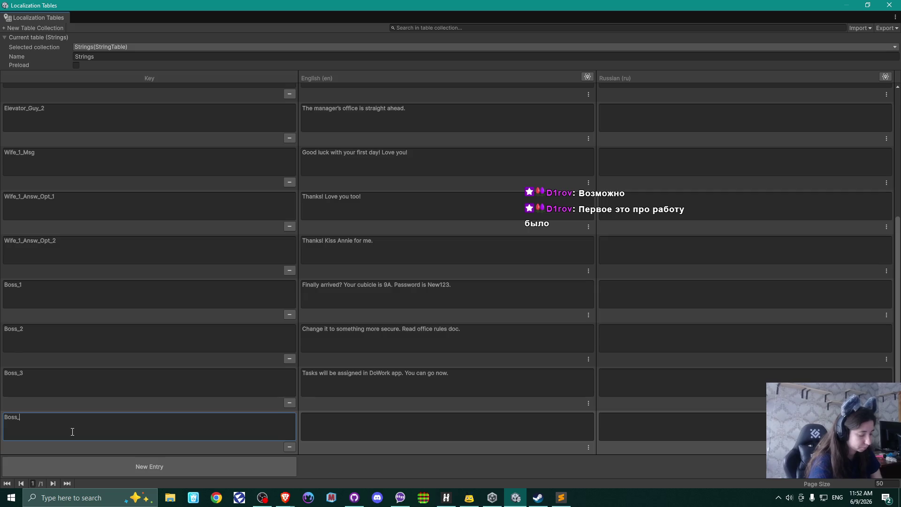
text(Angr)
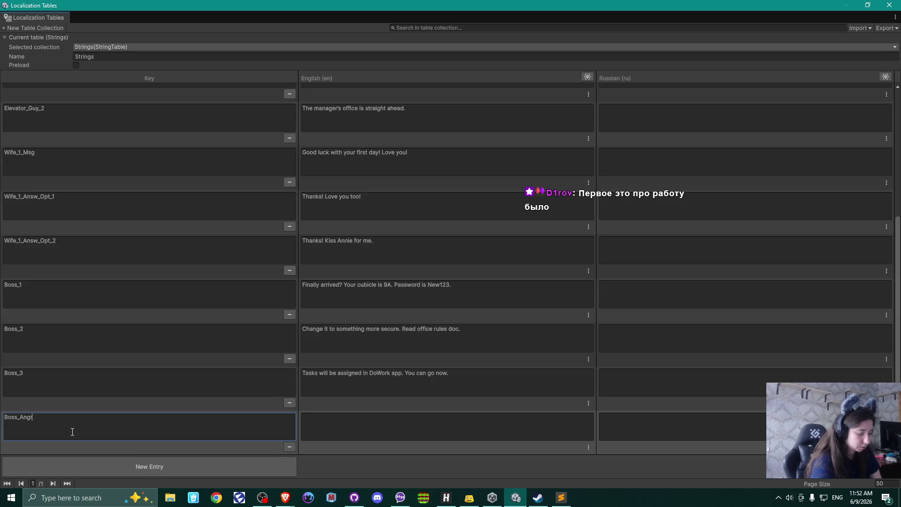
text(y_1)
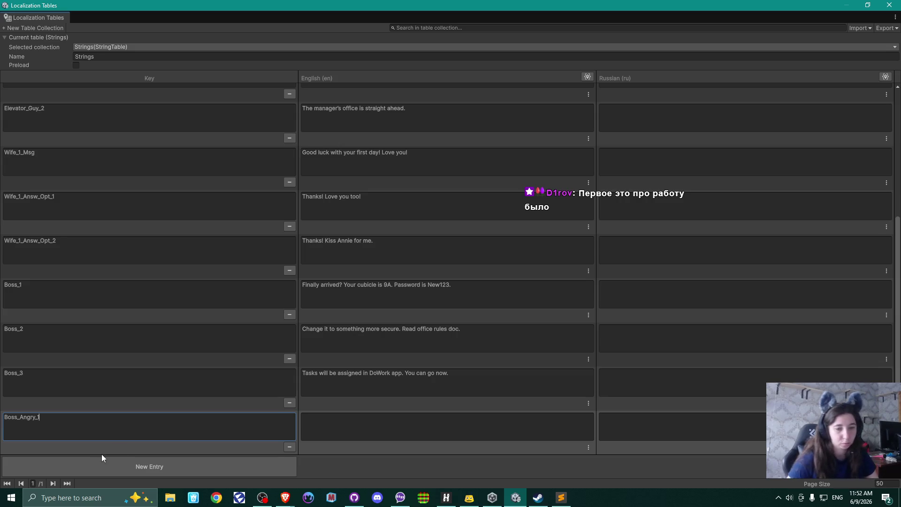
click(401, 426)
key(ctrl+v)
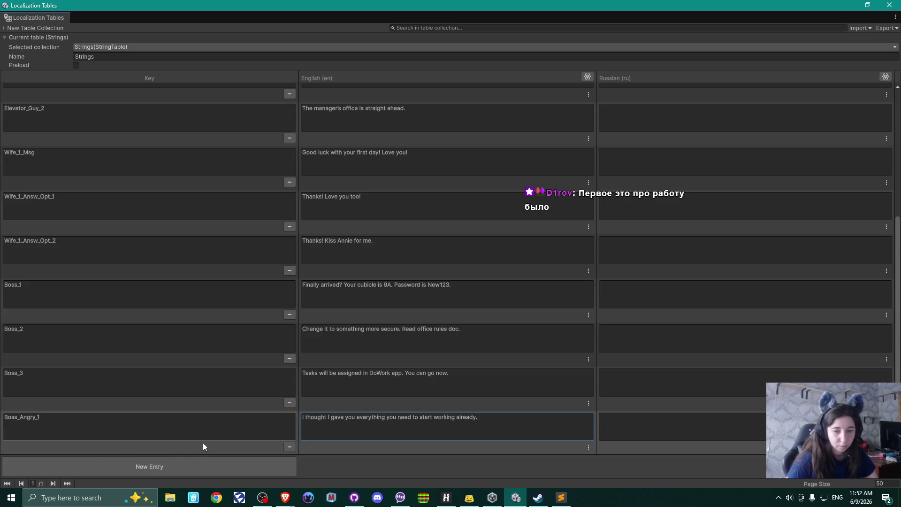
Add a Boss_Angry_2 entry with the line 'Why the hell… Get to work!'
click(173, 464)
click(72, 373)
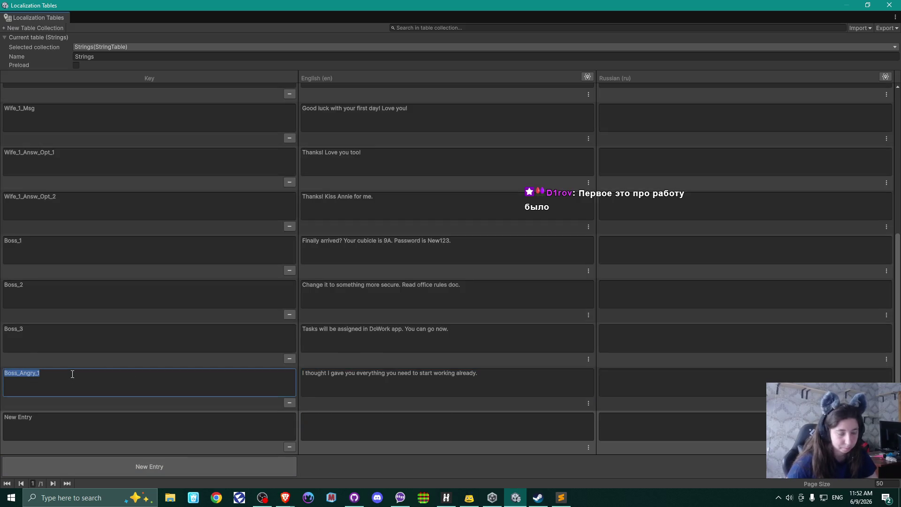
click(71, 420)
text(Boss_Angry_1)
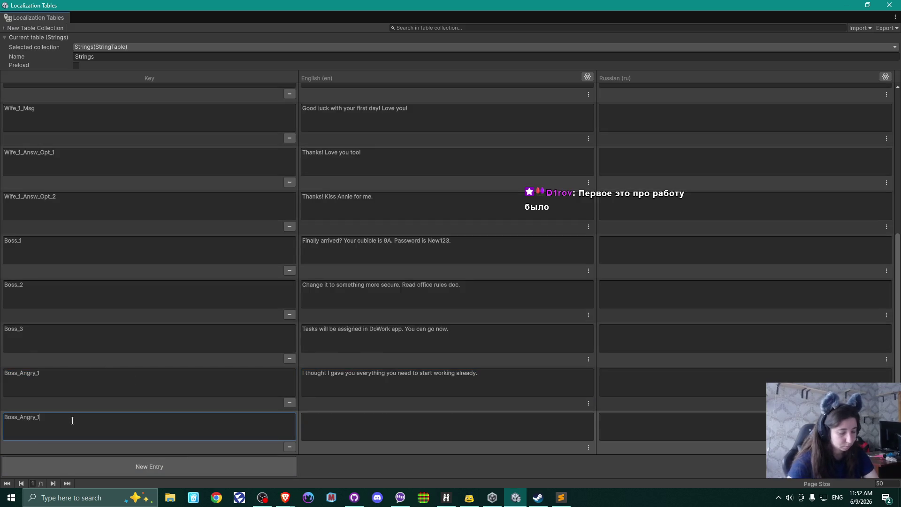
click(396, 424)
key(alt+Tab)
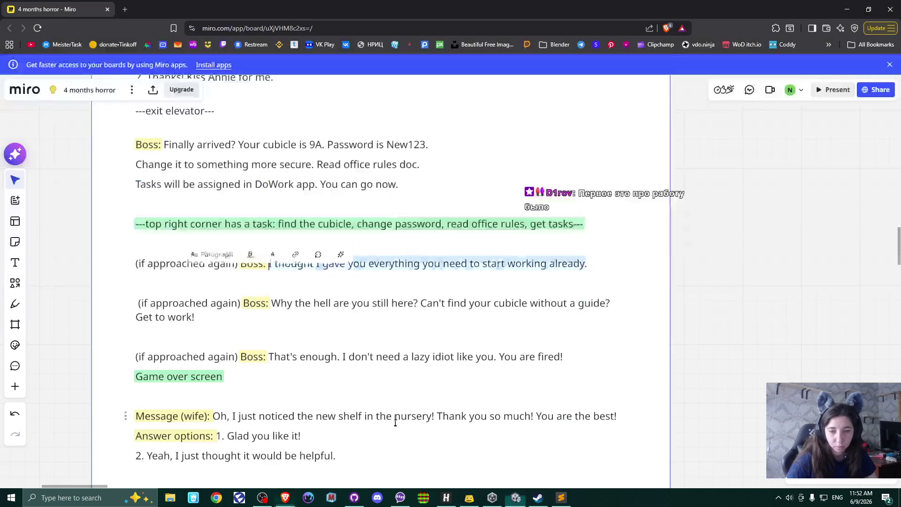
drag(275, 302, 246, 316)
key(ctrl+c)
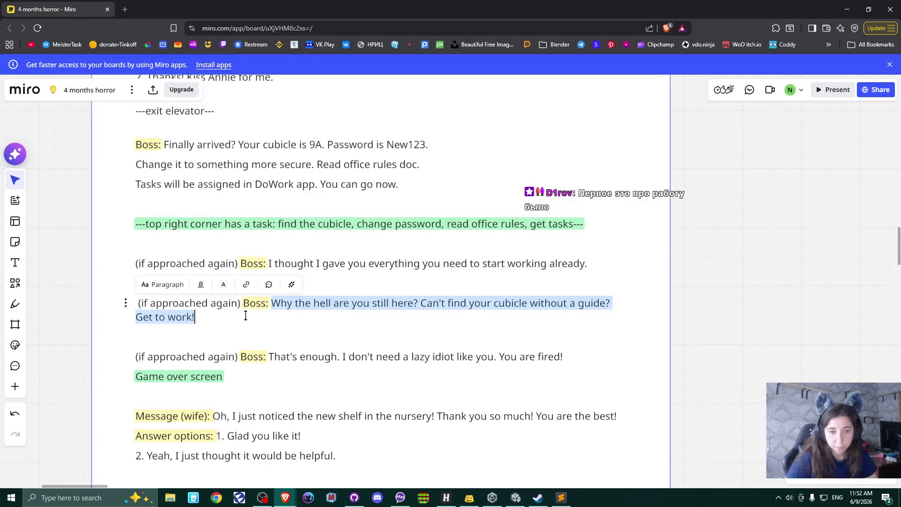
key(alt+Tab)
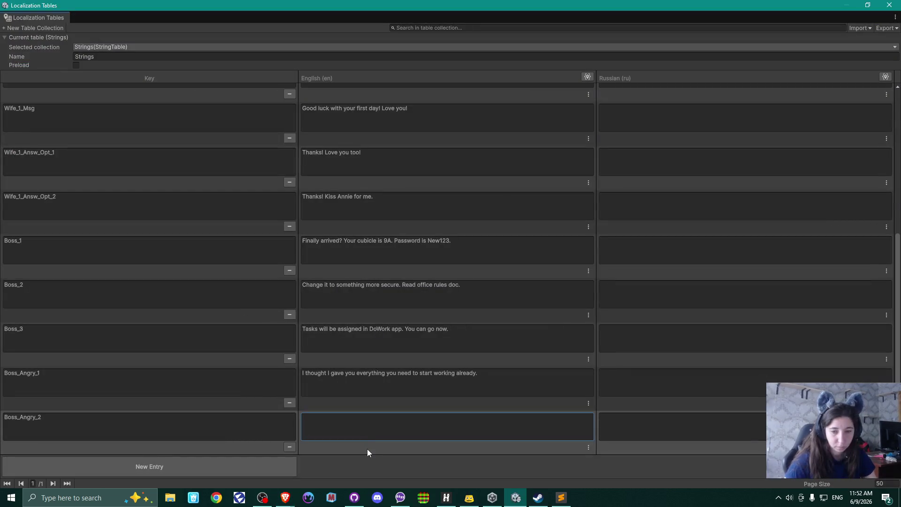
key(ctrl+v)
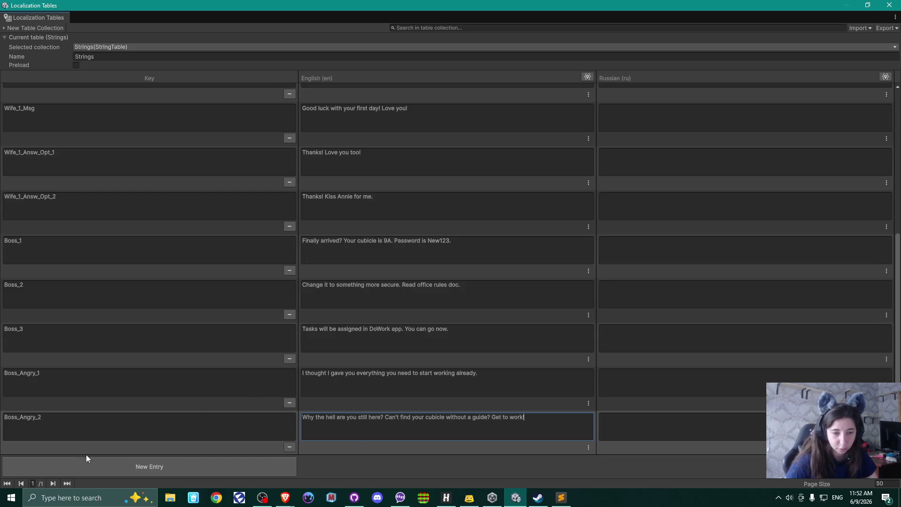
Add a Boss_Angry_3 entry with the Boss's 'You are fired!' line
click(162, 465)
click(60, 379)
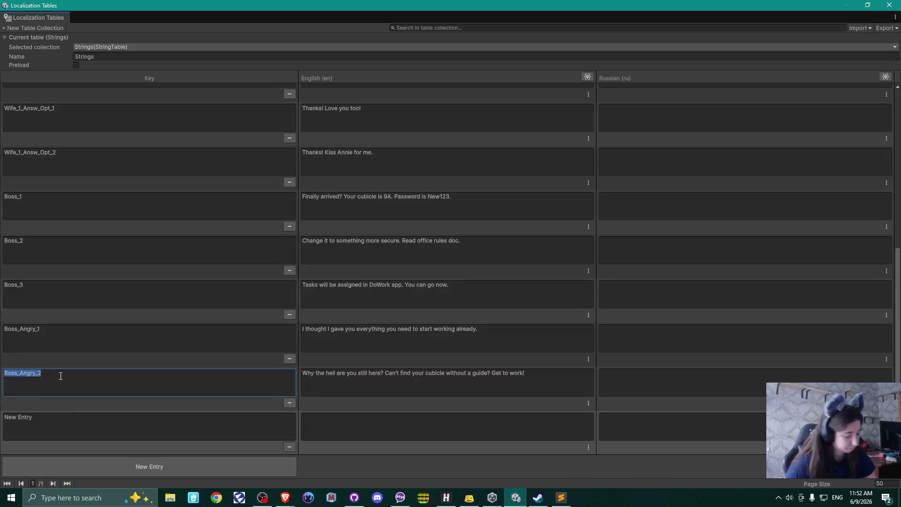
click(68, 418)
text(Boss_Angry_2)
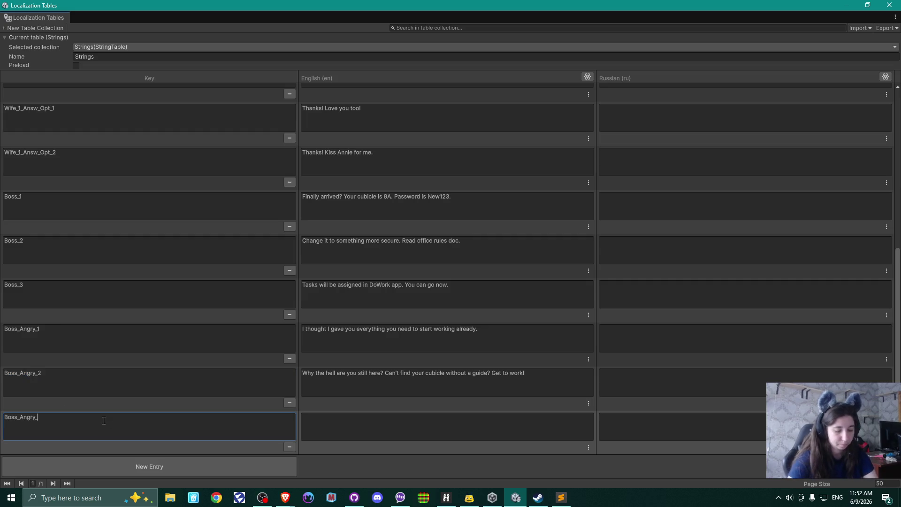
key(alt+Tab)
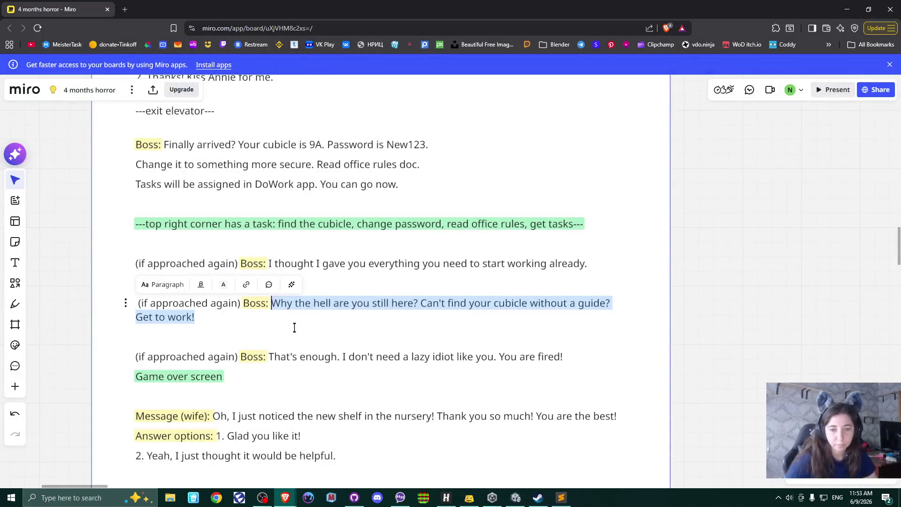
drag(270, 356, 567, 356)
key(ctrl+c)
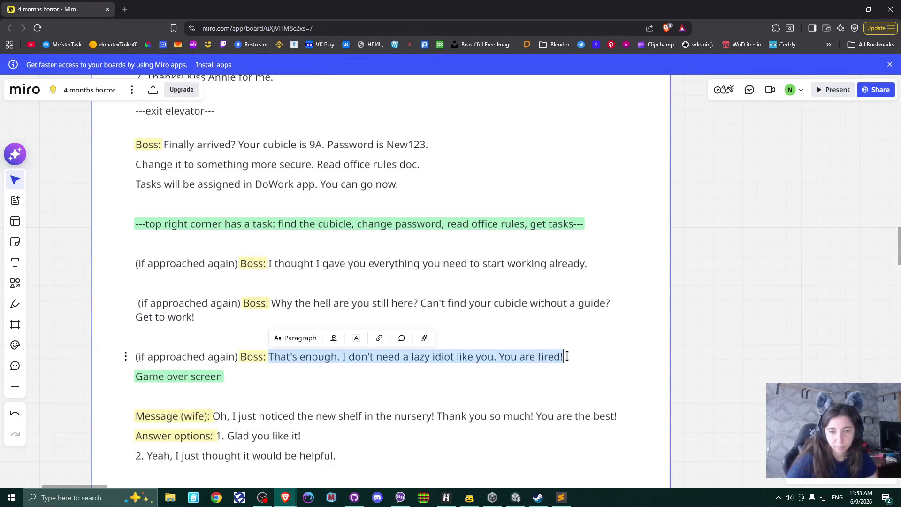
key(alt+Tab)
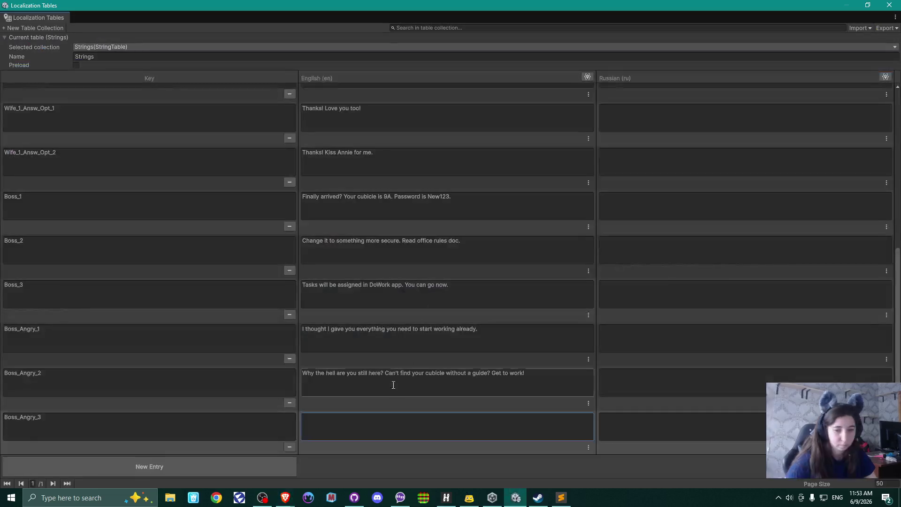
click(351, 430)
key(ctrl+v)
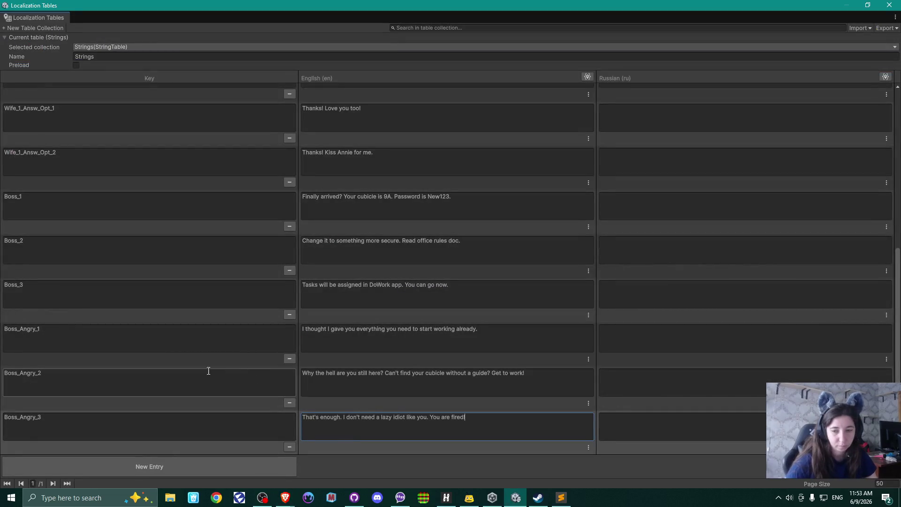
Add another entry row and copy the wife's message about the nursery shelf from Miro
click(144, 467)
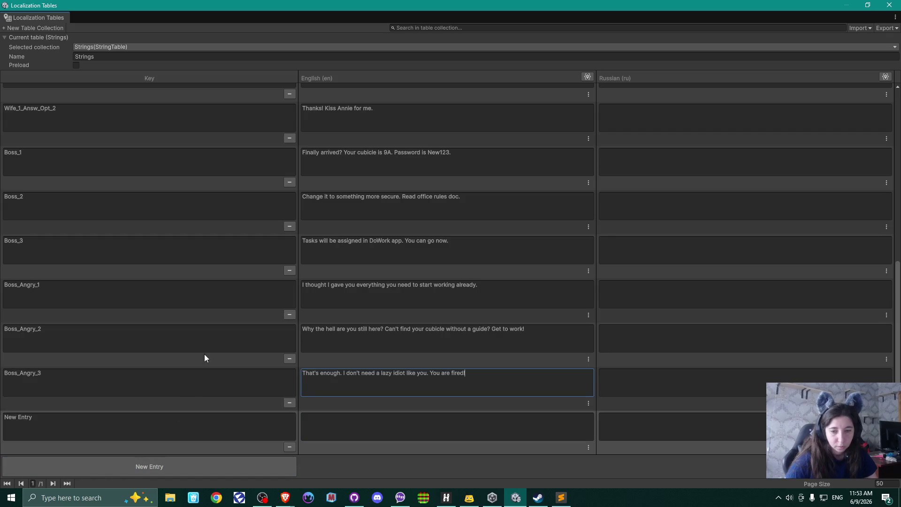
key(alt+Tab)
scroll(375, 306, down, 2)
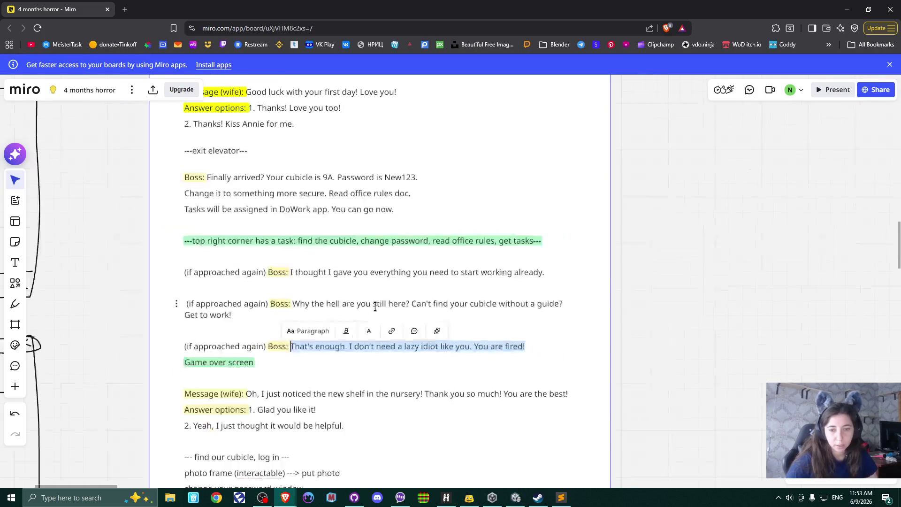
mouse_move(423, 395)
mouse_down()
mouse_move(414, 125)
mouse_move(413, 183)
mouse_up()
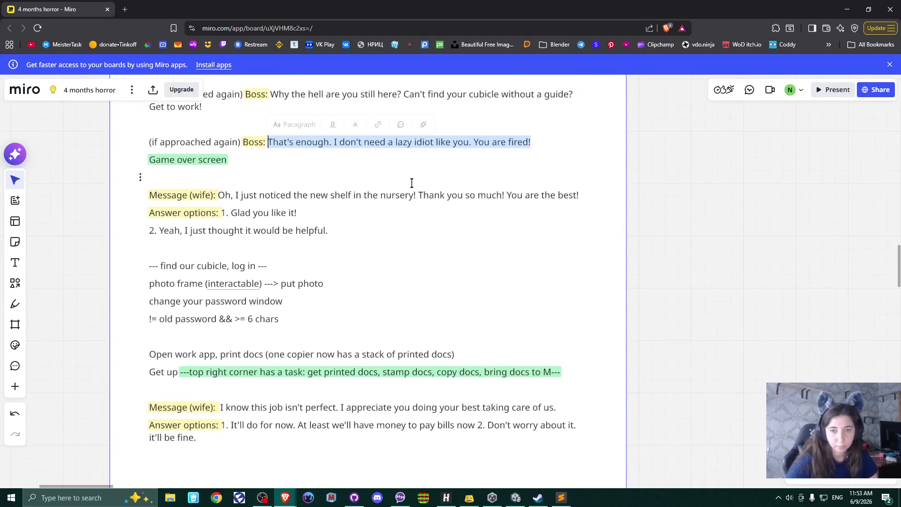
click(316, 196)
drag(218, 195, 582, 194)
key(ctrl+c)
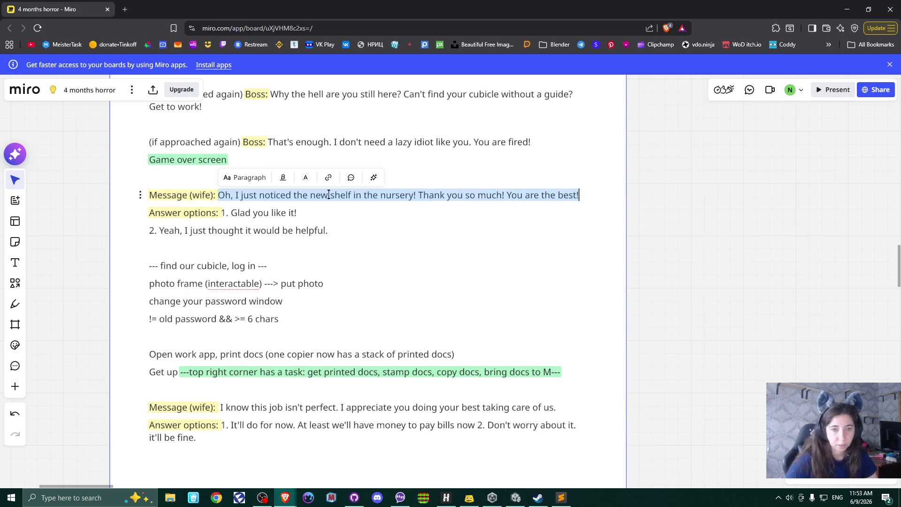
key(alt+Tab)
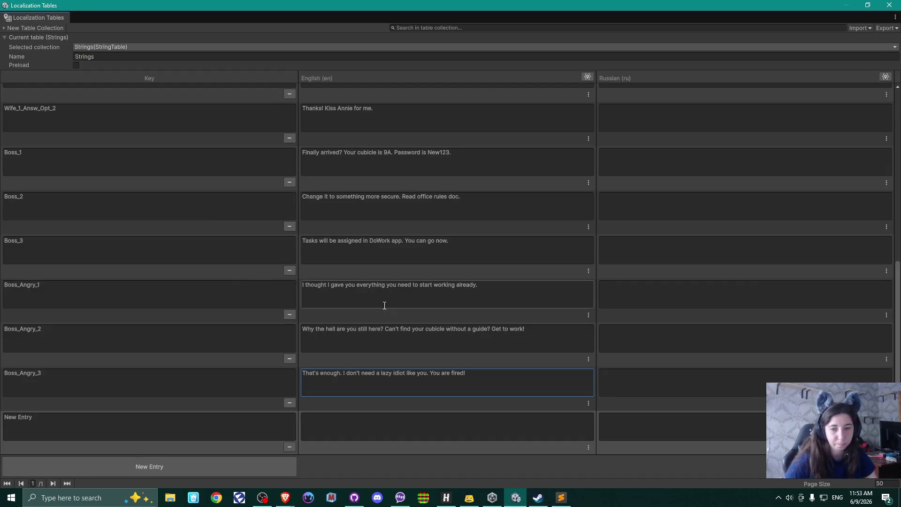
click(110, 420)
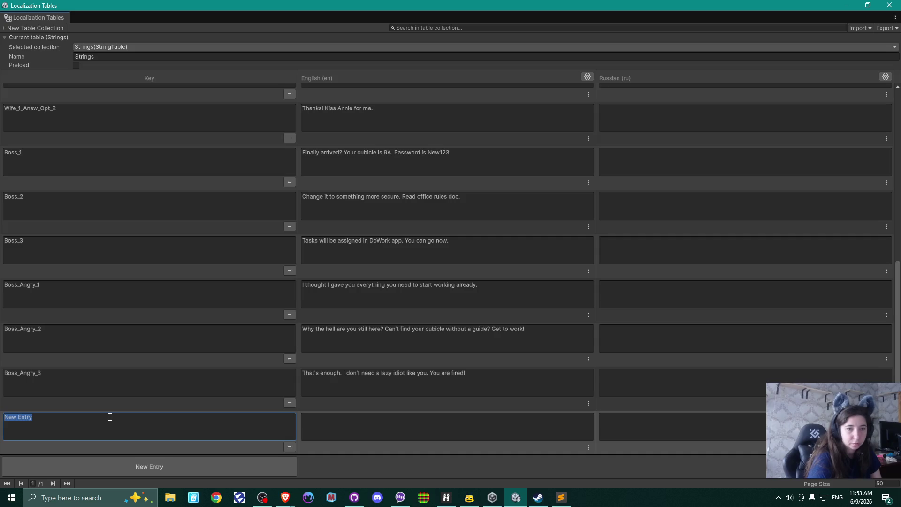
Key the new entry Wife_2_Msg and paste the wife's nursery-shelf thanks as its English text
text(Wide)
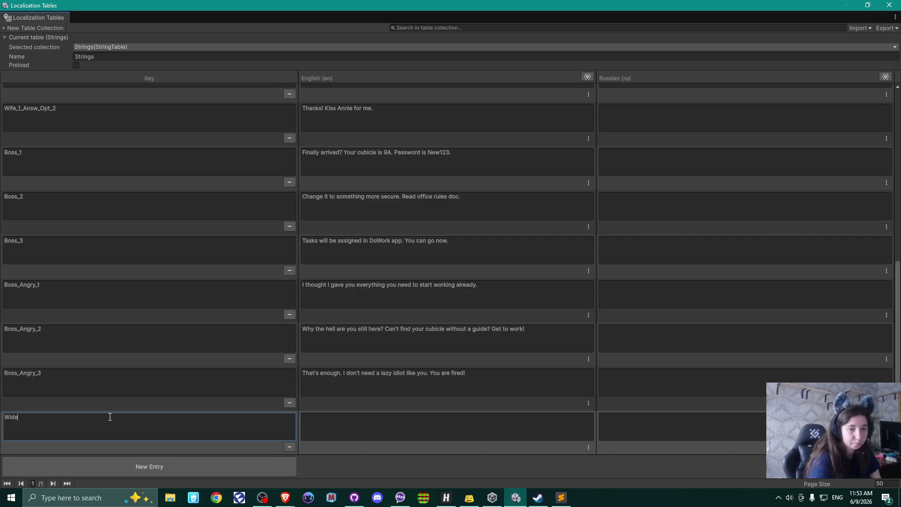
key(BackSpace)
key(BackSpace)
key(BackSpace)
text(fe_2_)
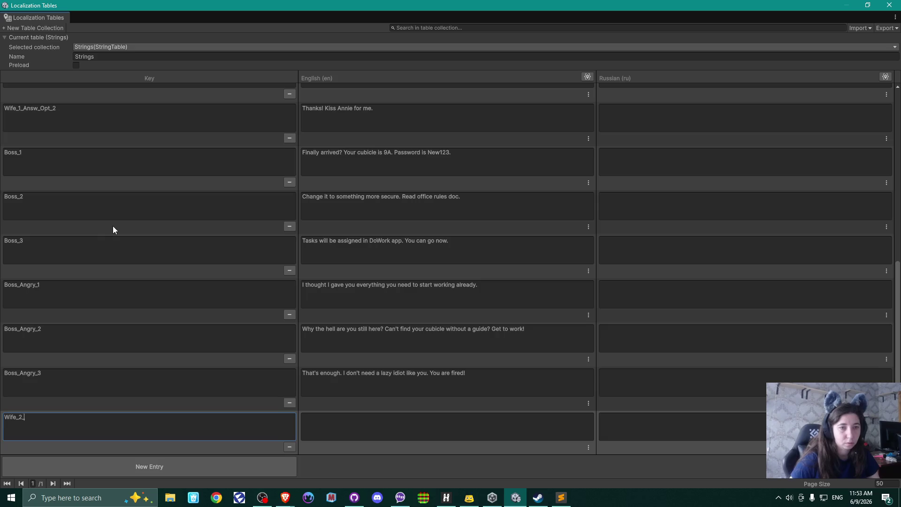
scroll(113, 227, up, 2)
scroll(117, 226, up, 1)
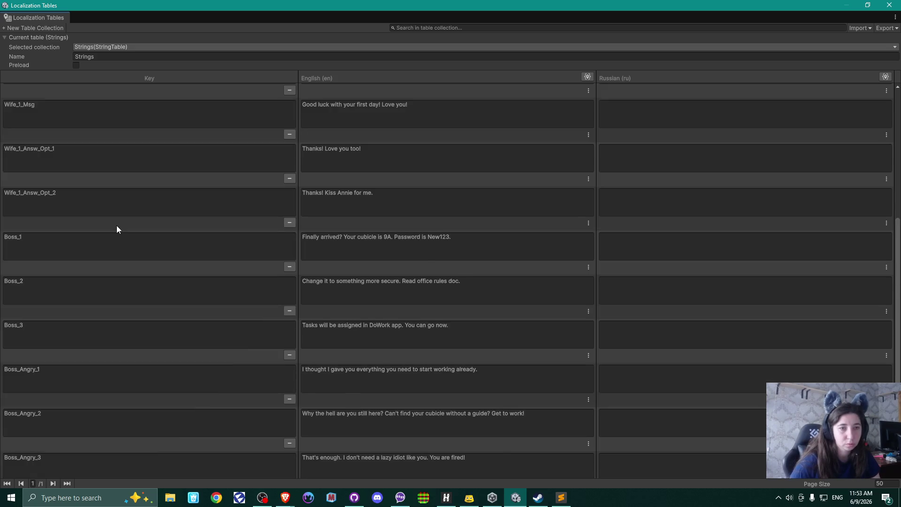
scroll(117, 229, down, 3)
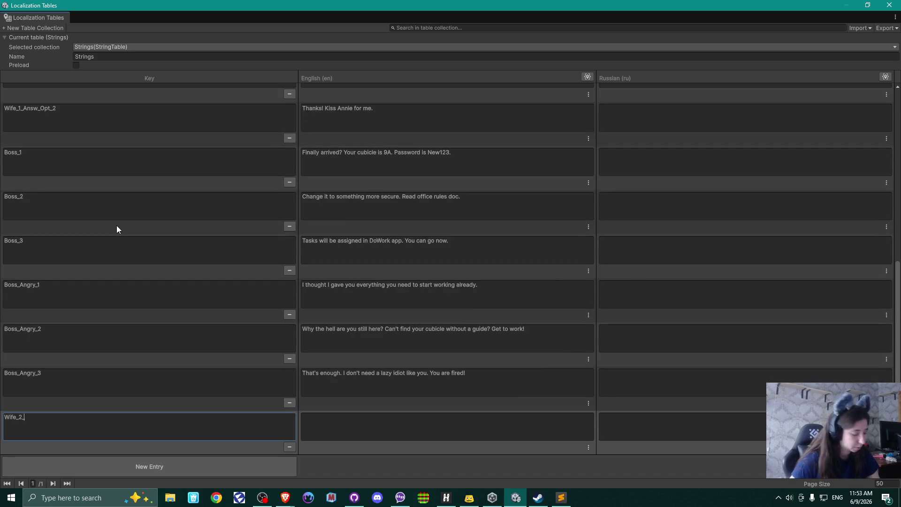
text(Msg)
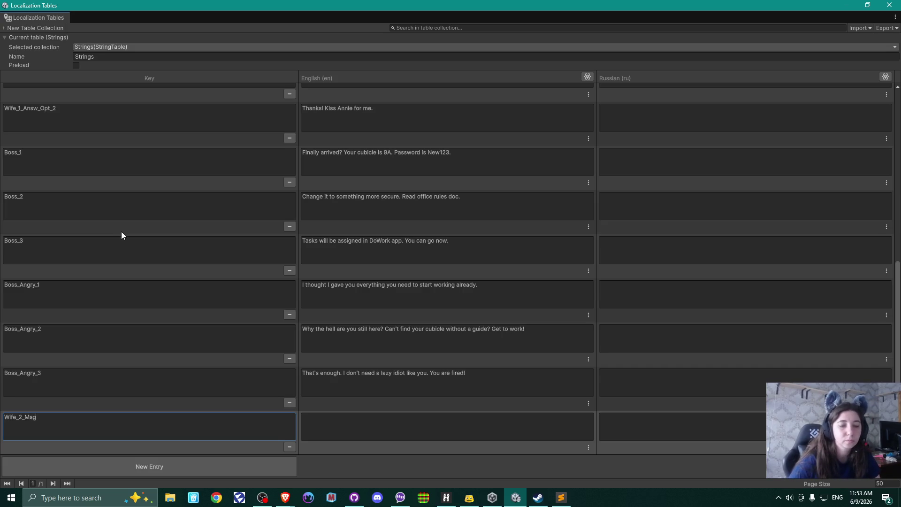
click(374, 423)
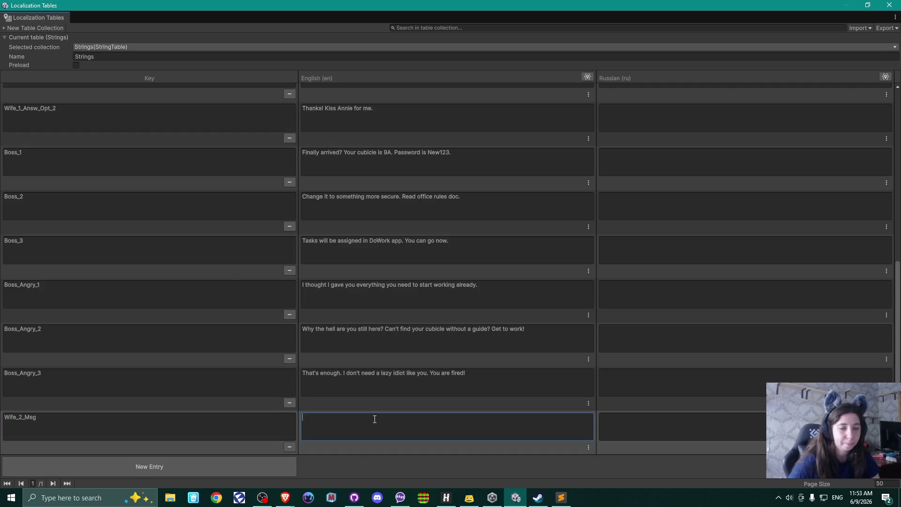
key(ctrl+v)
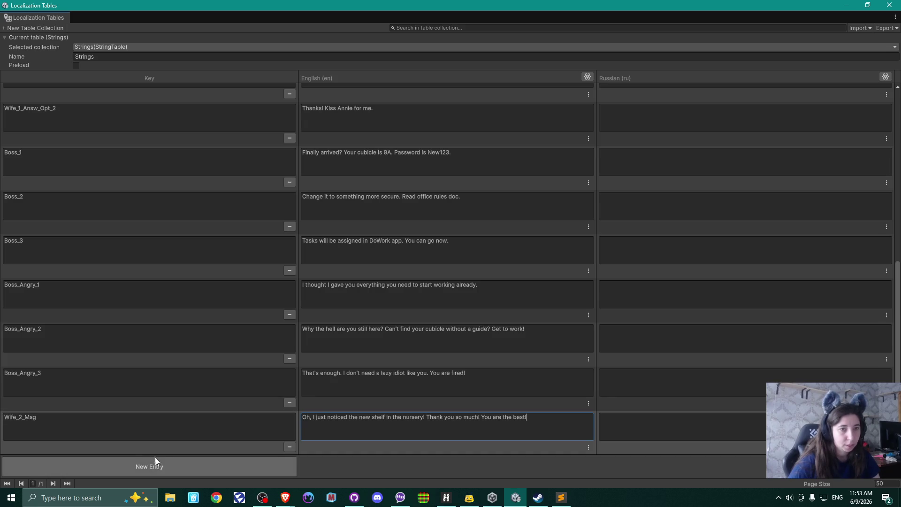
scroll(73, 117, up, 1)
click(73, 100)
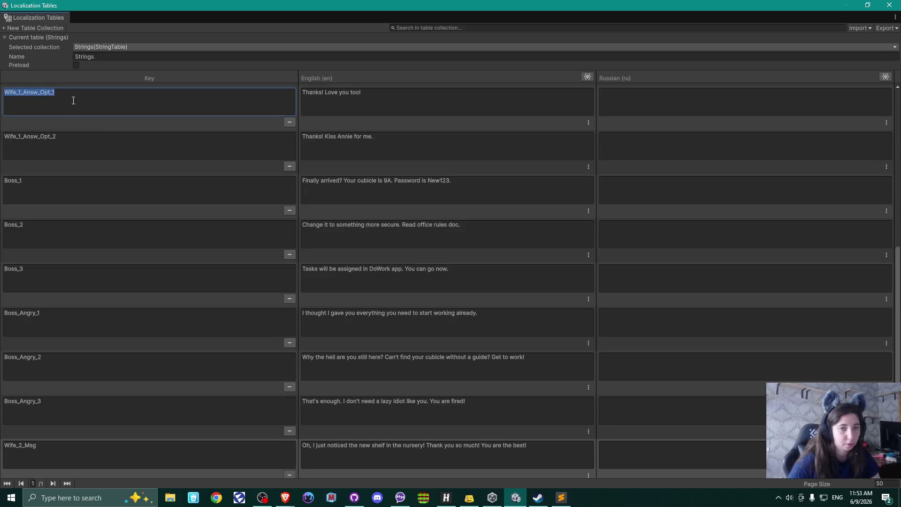
Add an entry keyed Wife_2_Answ_Opt_1, adapted from the Wife_1_Answ_Opt_1 key
scroll(183, 365, down, 1)
click(135, 472)
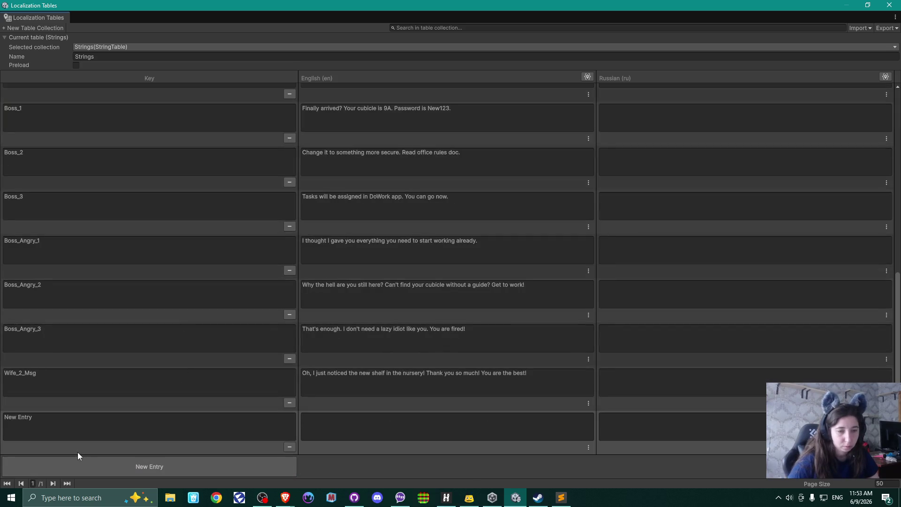
click(68, 426)
text(Wife_1_Answ_Opt_1)
click(20, 418)
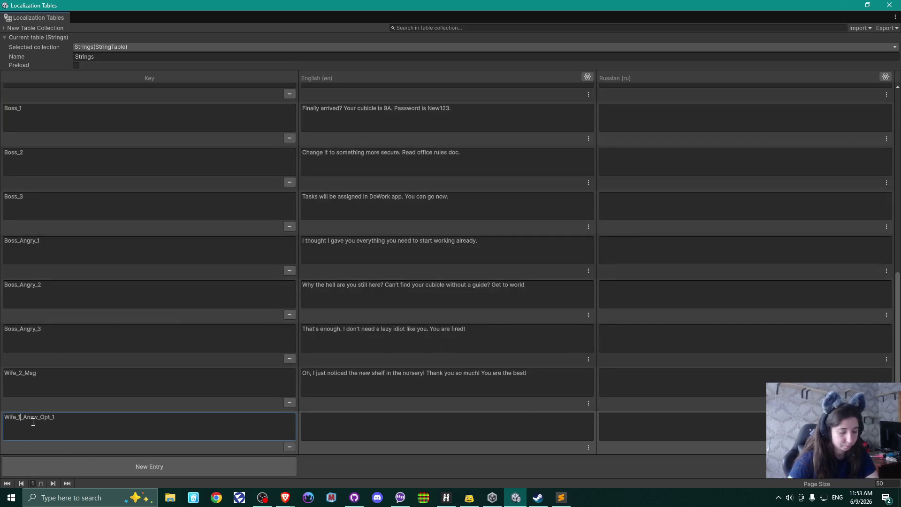
key(BackSpace)
text(2)
Add another entry for Wife_2_Answ_Opt_2 based on the copied Wife_2_Answ_Opt_1 key
click(167, 461)
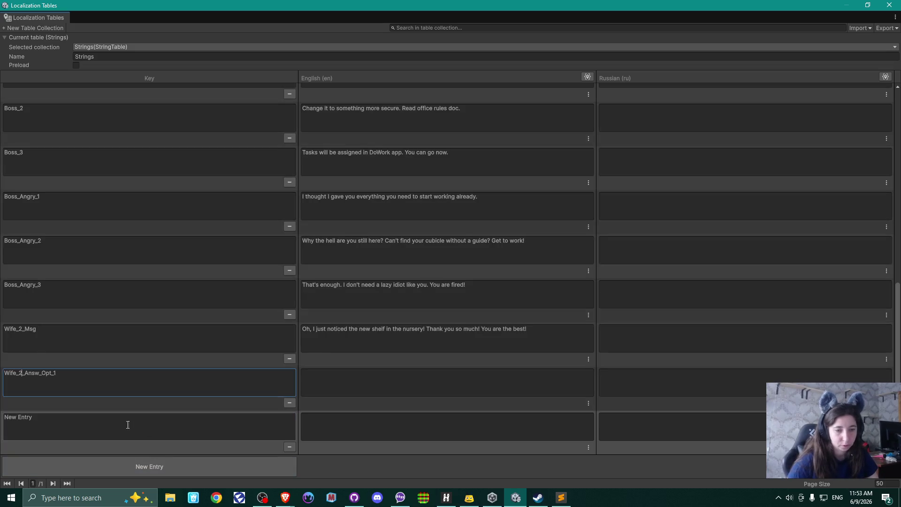
click(94, 418)
click(75, 380)
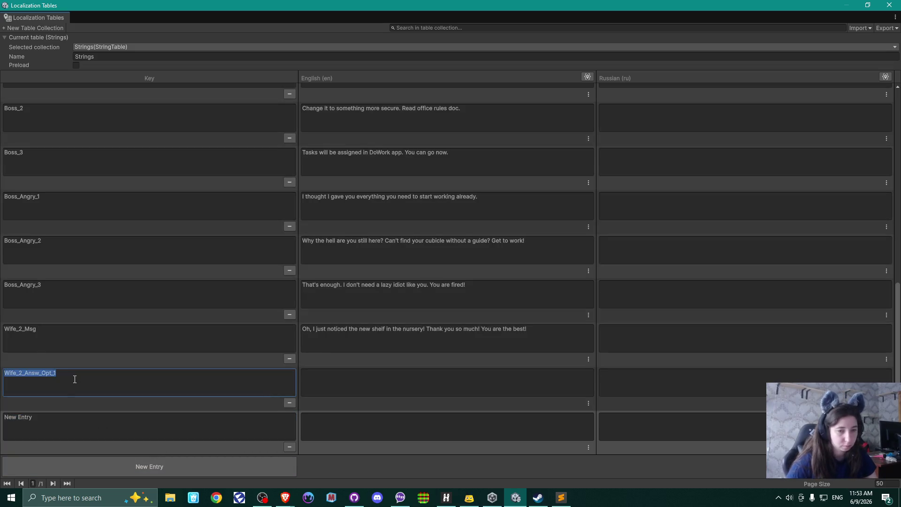
key(ctrl+c)
click(66, 419)
key(ctrl+v)
click(95, 423)
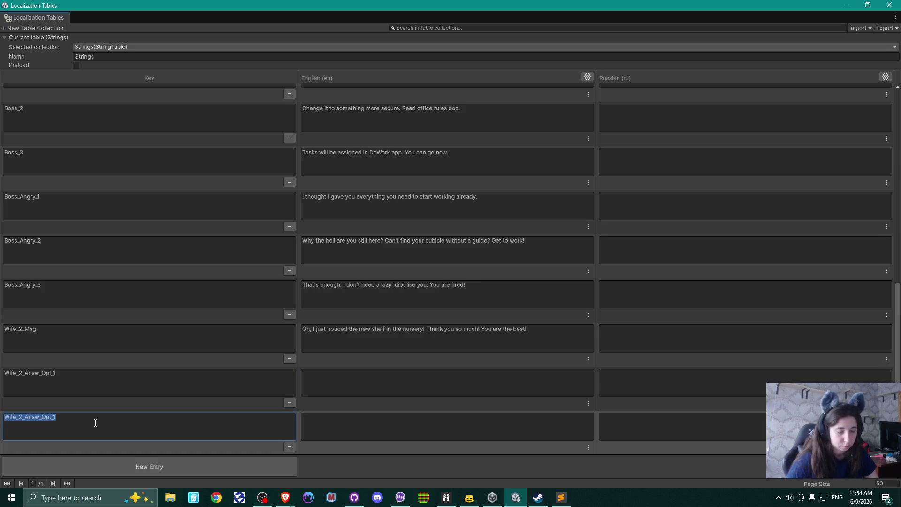
text(2)
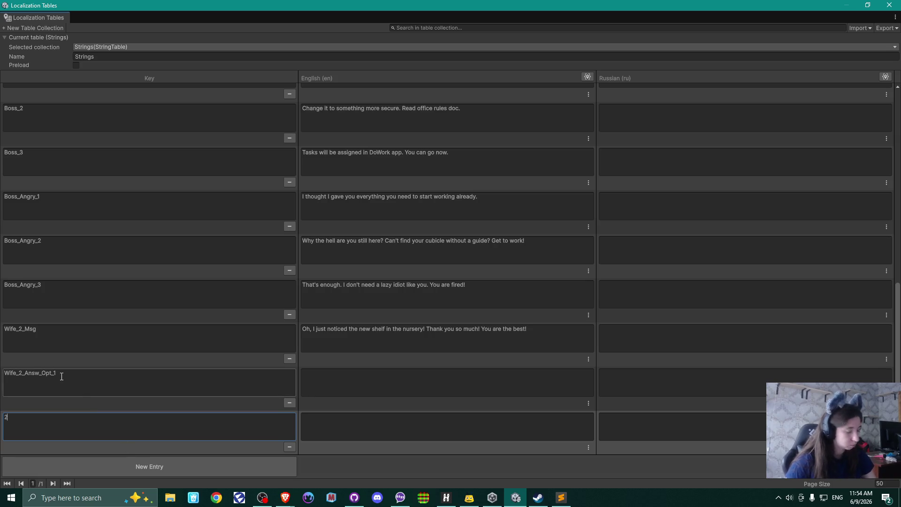
key(Escape)
click(75, 425)
key(ctrl+v)
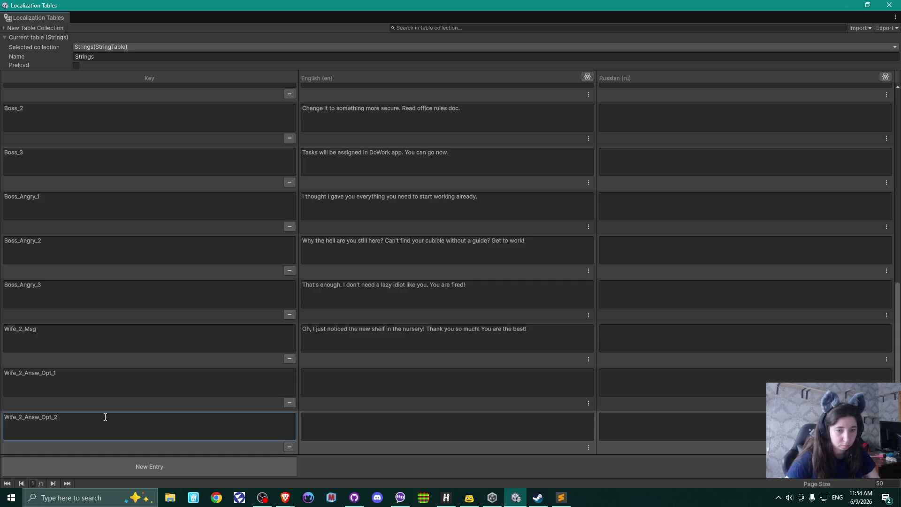
Paste 'Glad you like it!' and 'Yeah, I just thought it would be helpful' as English answers, then add an entry
key(alt+Tab)
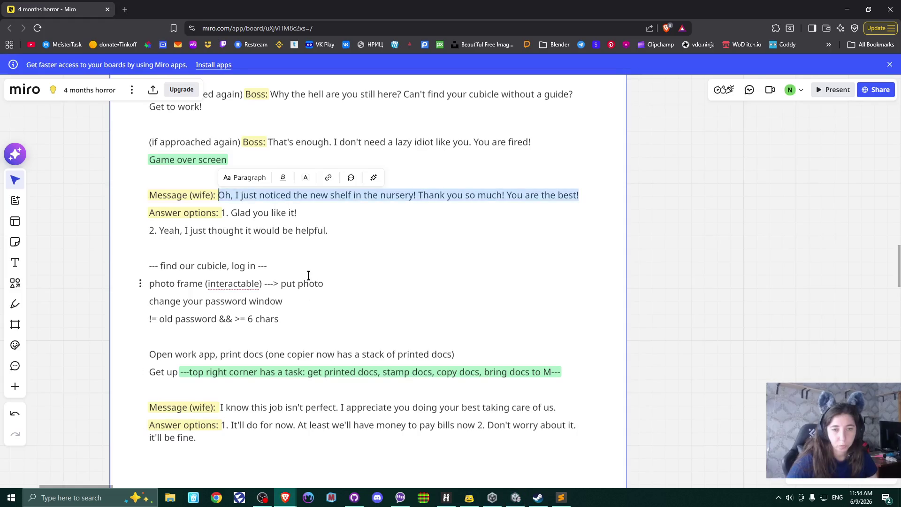
drag(231, 213, 324, 208)
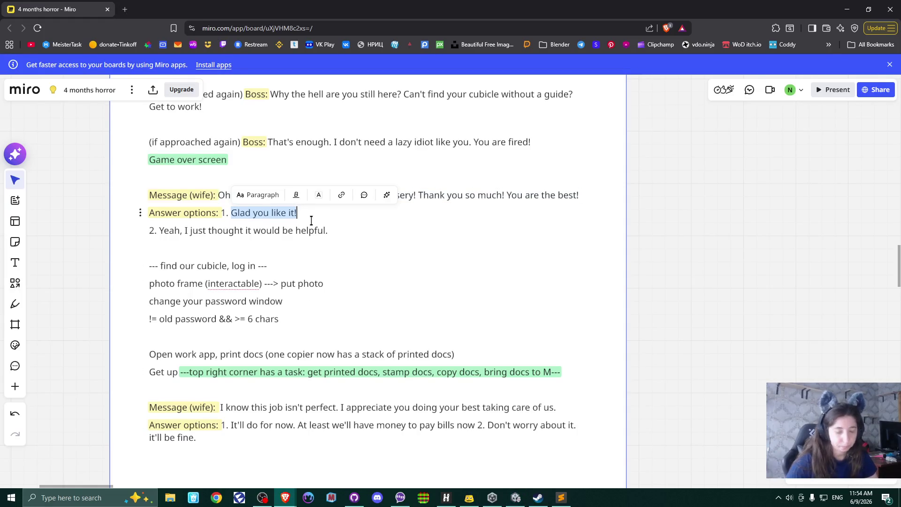
key(alt+Tab)
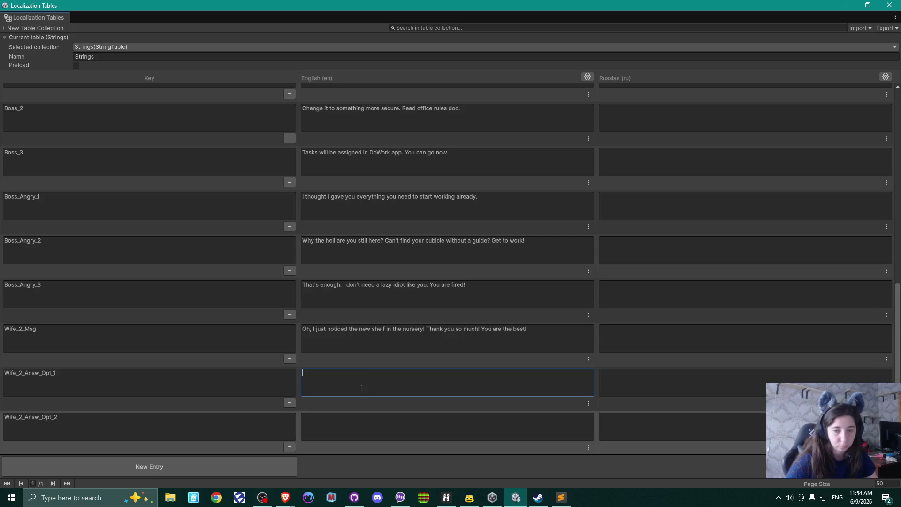
key(ctrl+v)
key(alt+Tab)
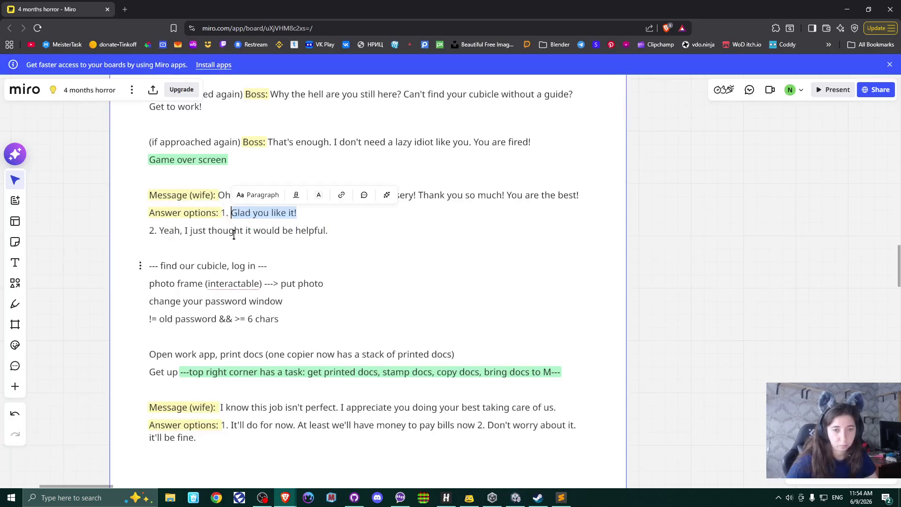
drag(159, 230, 331, 231)
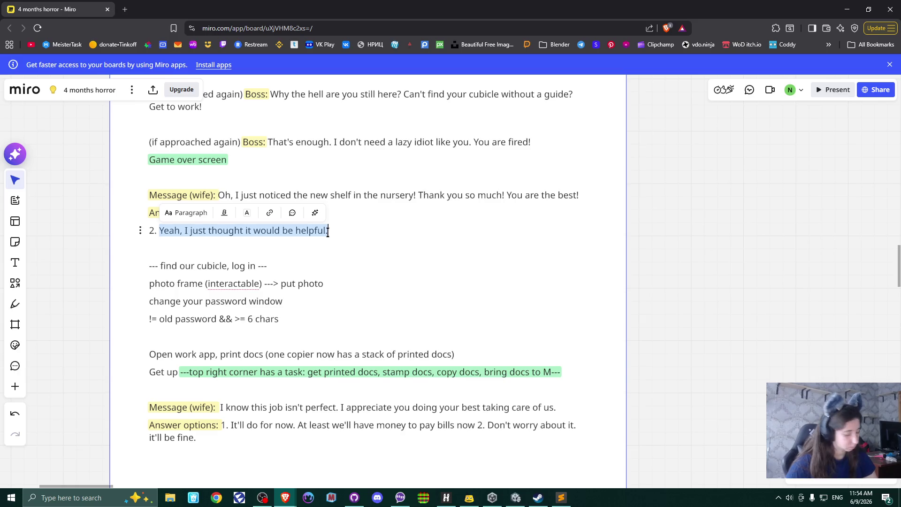
key(alt+Tab)
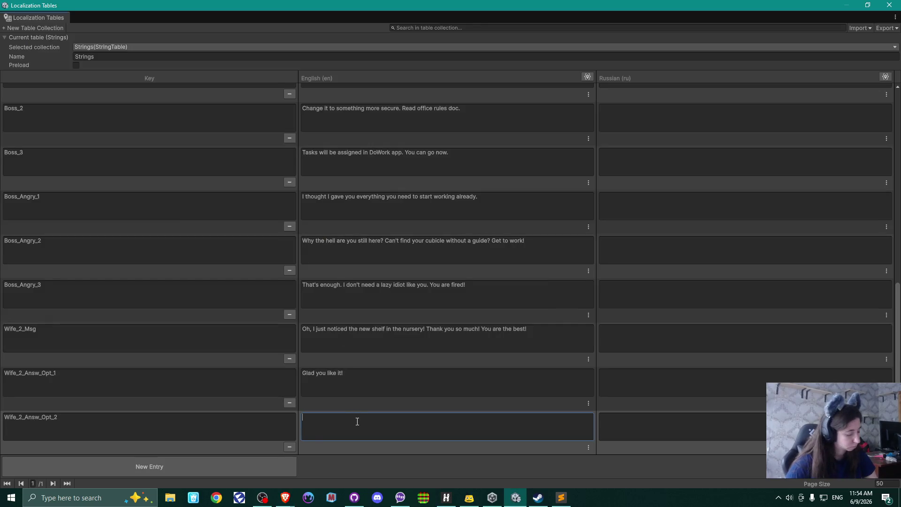
key(ctrl+v)
click(161, 464)
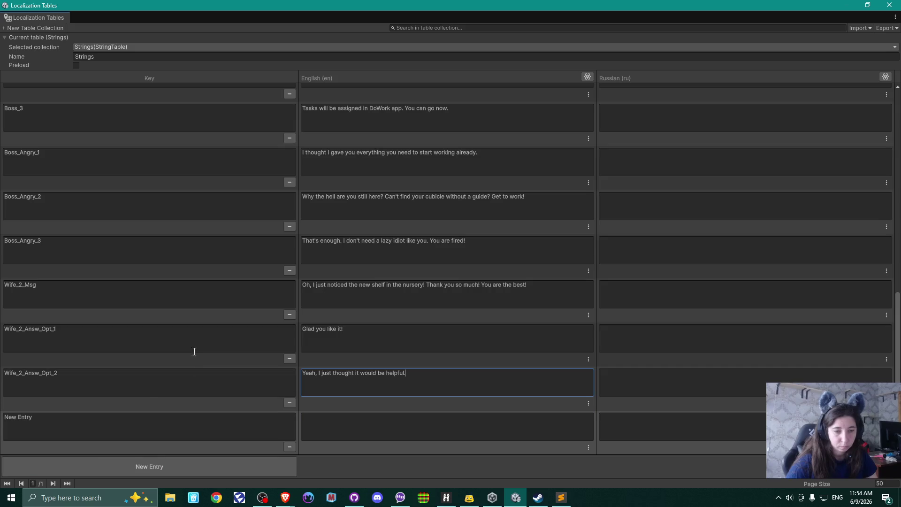
key(alt+Tab)
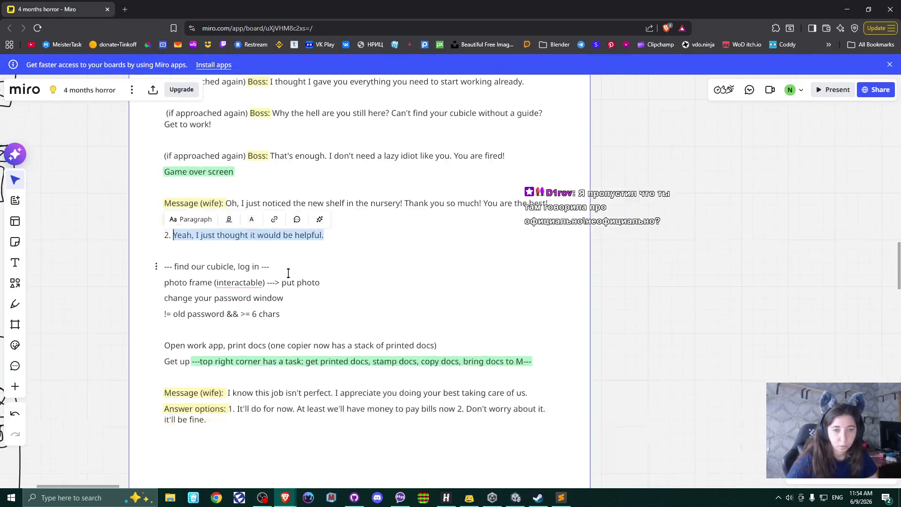
Scroll around the answer options on the Miro board and clear the earlier text selection
scroll(289, 273, down, 1)
scroll(288, 273, up, 1)
scroll(305, 271, down, 1)
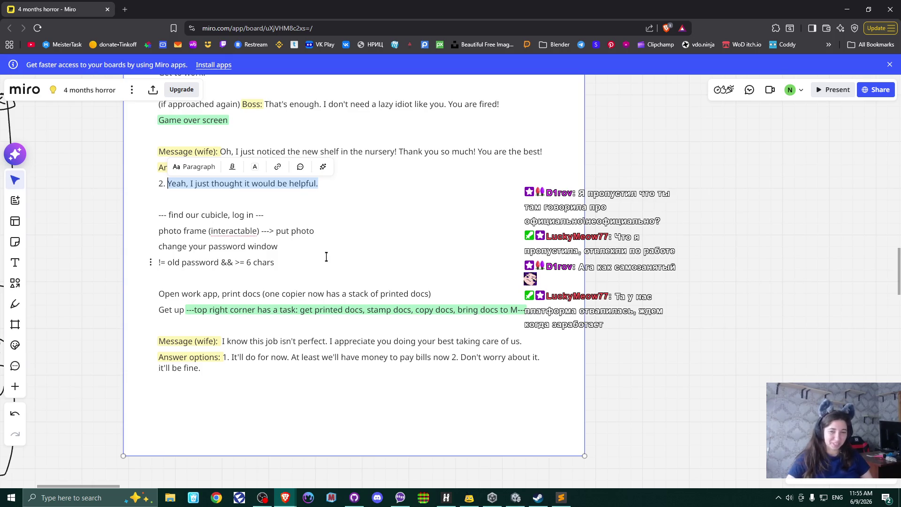
click(320, 232)
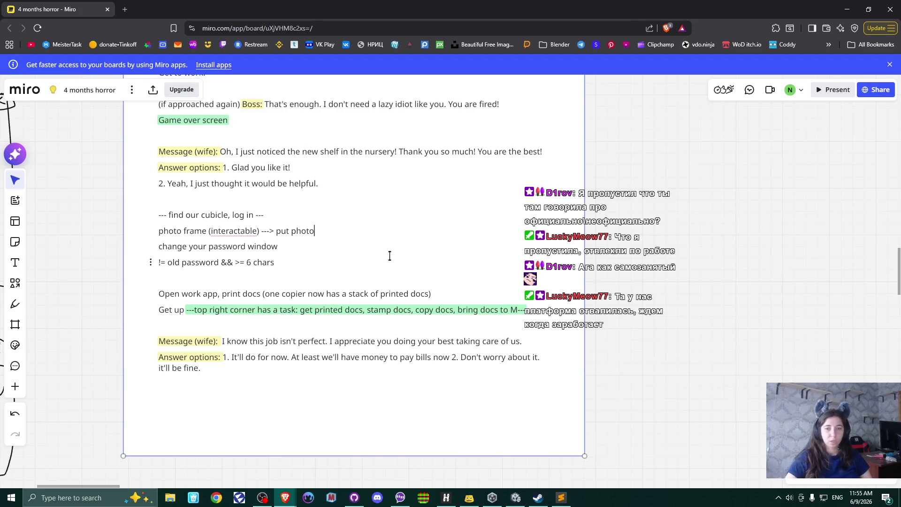
mouse_move(407, 168)
mouse_down()
mouse_move(402, 214)
mouse_move(396, 187)
mouse_up()
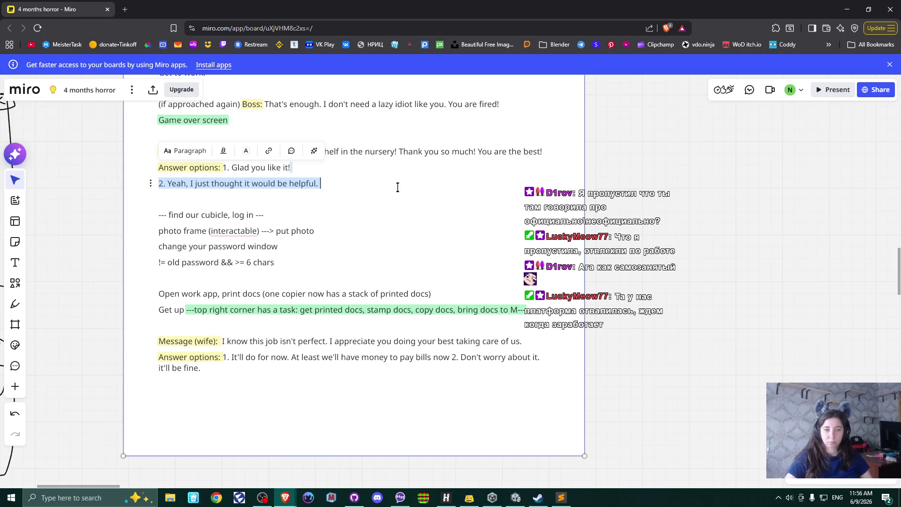
click(396, 188)
Scroll up to the elevator scene and select the task text 'find the manager'
scroll(395, 211, up, 5)
scroll(394, 244, up, 5)
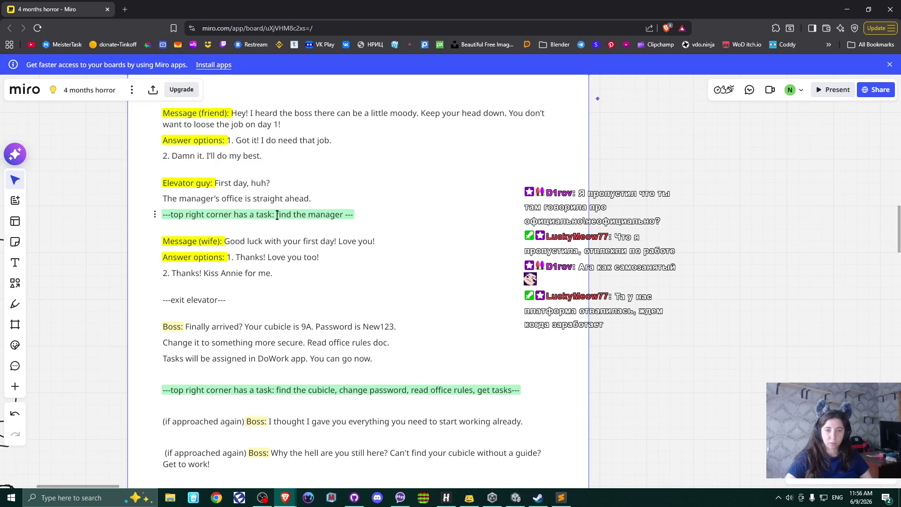
double_click(277, 214)
click(286, 215)
drag(276, 214, 343, 215)
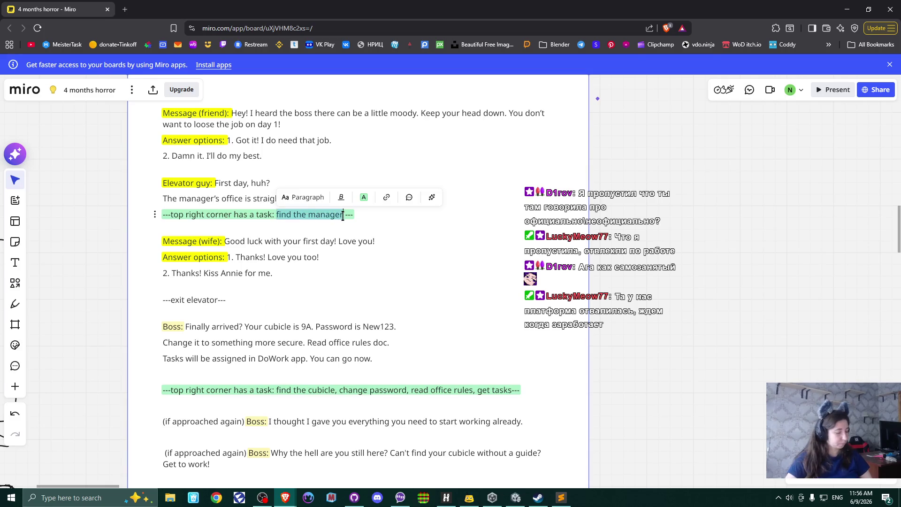
key(alt+Tab)
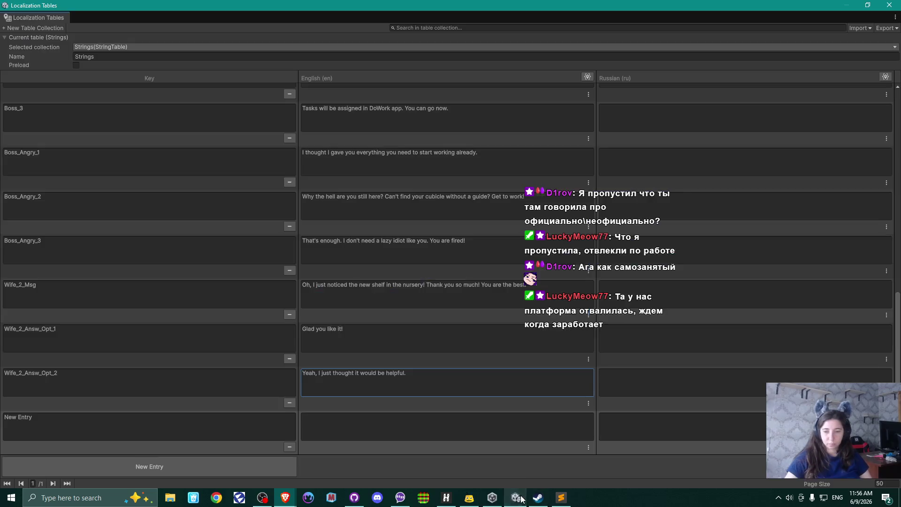
Key the new entry Task_1 with the English text 'Find the manager'
click(107, 418)
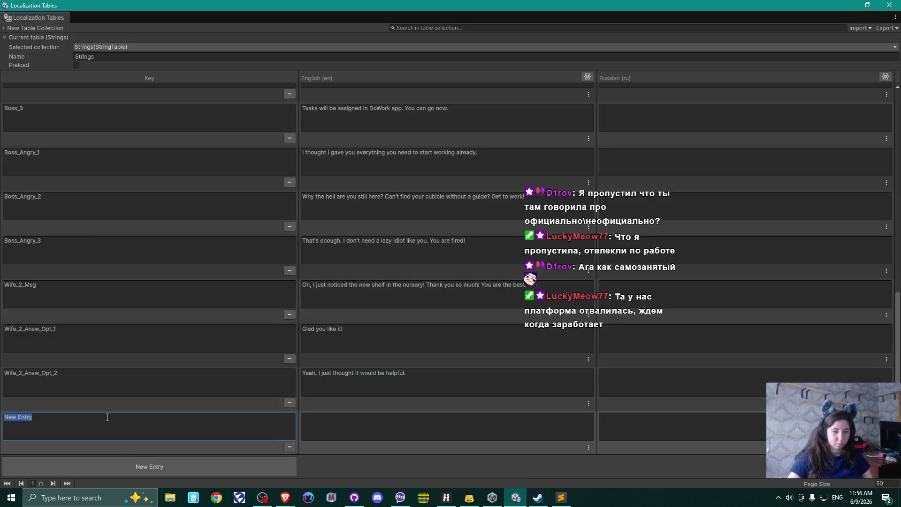
text(Task)
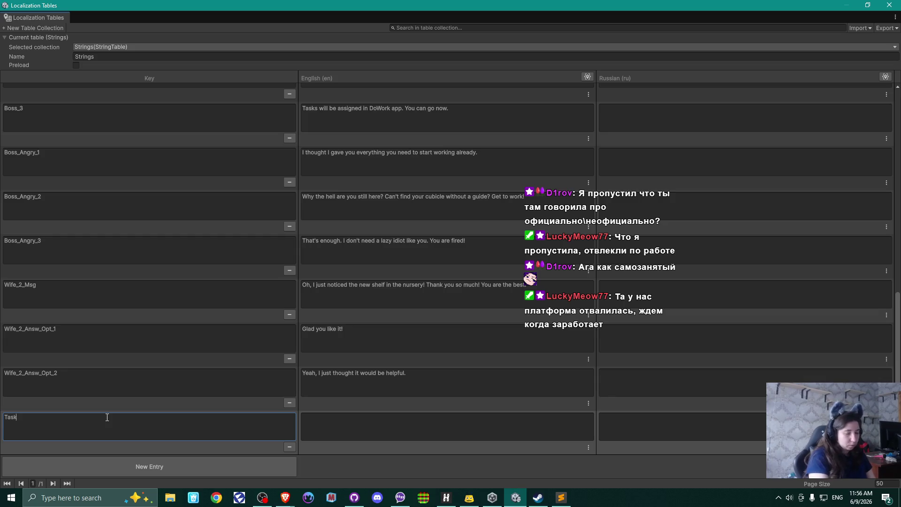
text(_1)
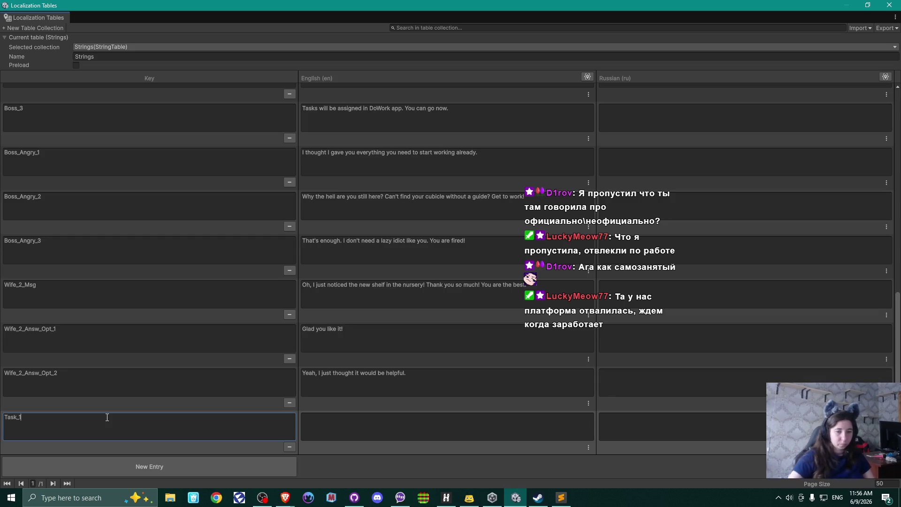
click(354, 427)
text(find the manager)
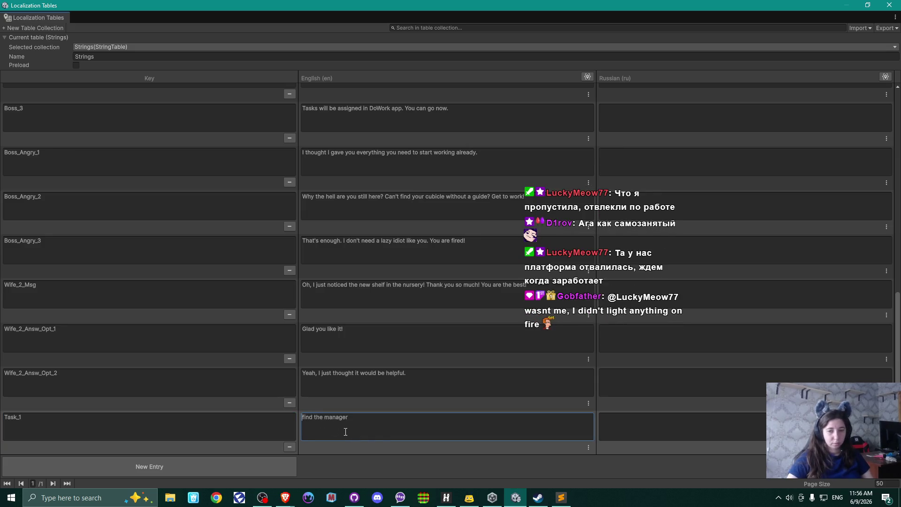
key(Delete)
text(F)
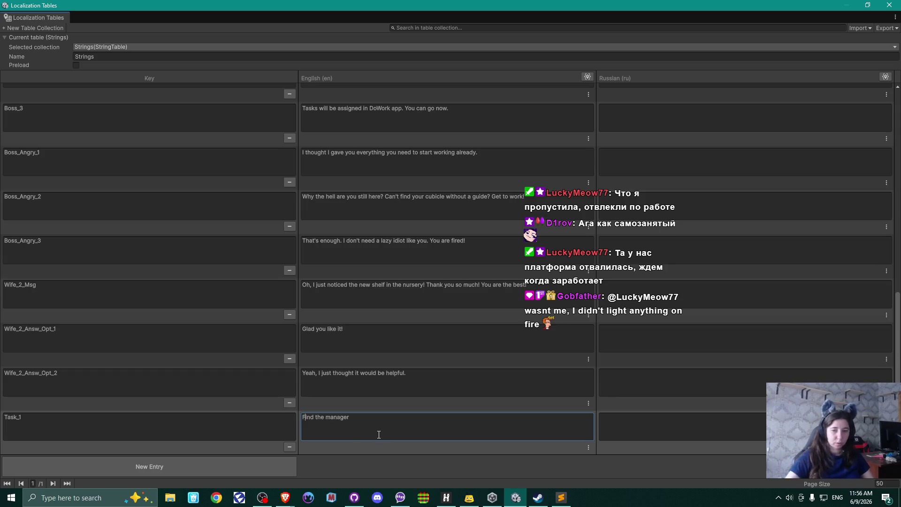
click(380, 421)
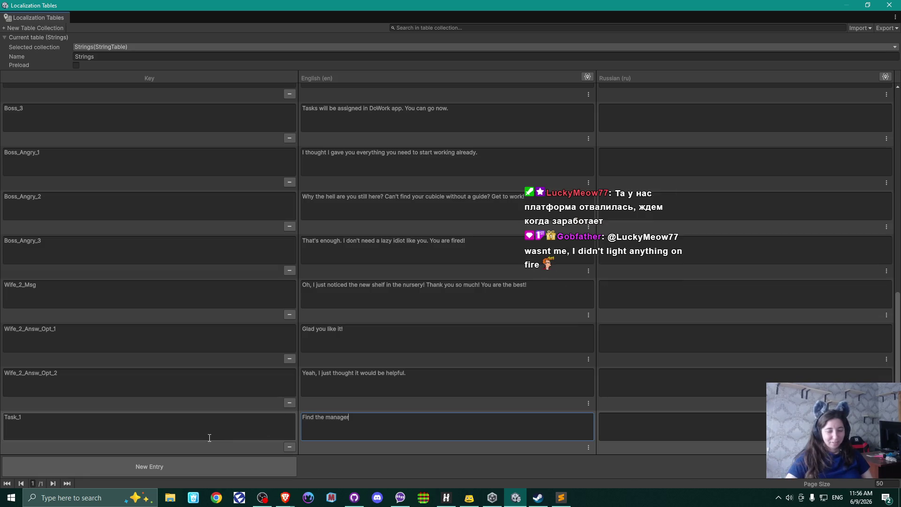
key(alt+Tab)
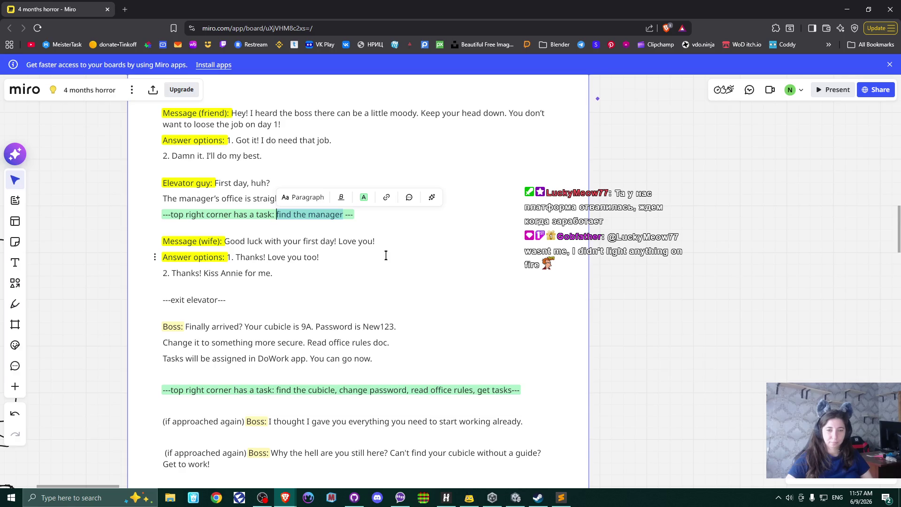
Check the Unity table, then select 'find the cubicle' on the next Miro task line
key(alt+Tab)
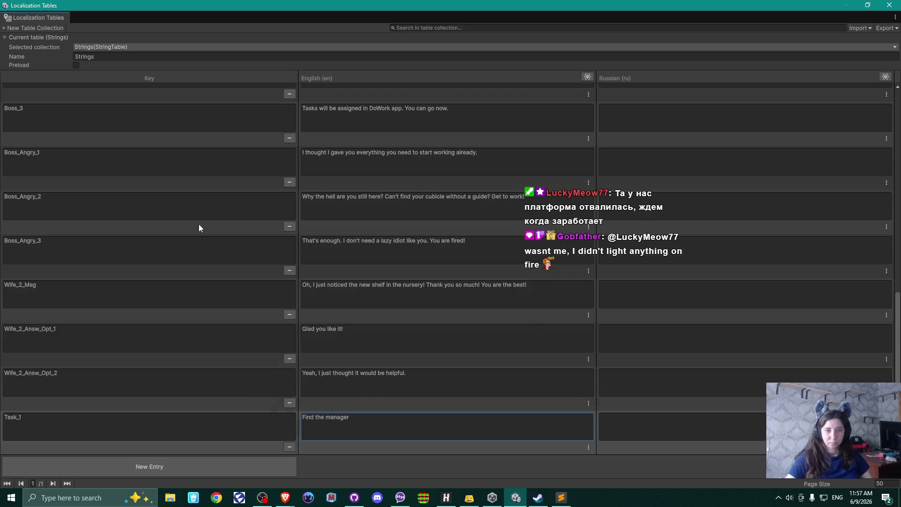
scroll(201, 226, up, 5)
scroll(202, 226, down, 5)
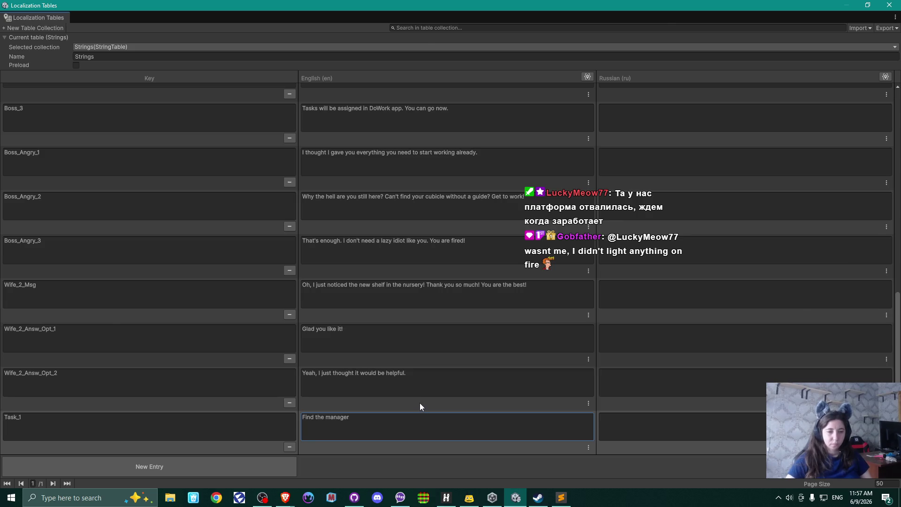
key(alt+Tab)
drag(363, 333, 347, 167)
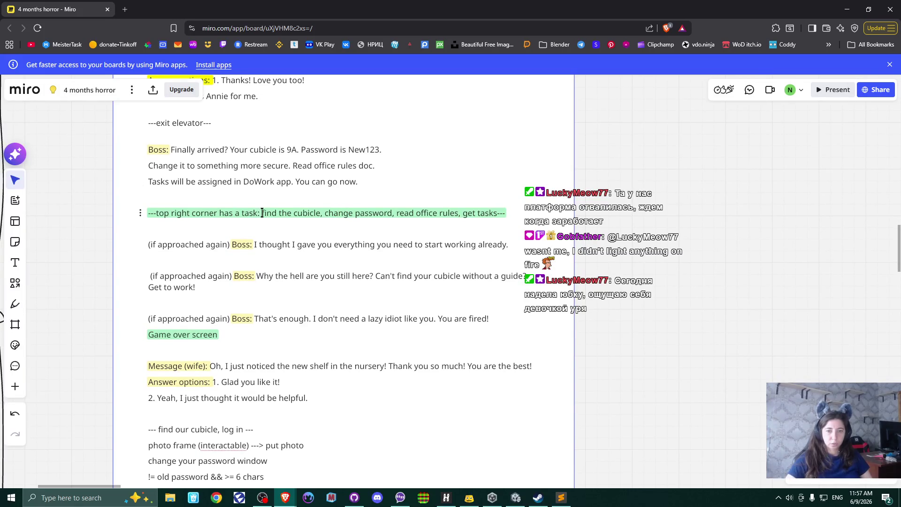
mouse_move(262, 212)
mouse_down()
mouse_move(501, 212)
mouse_move(476, 213)
mouse_up()
drag(362, 211, 321, 212)
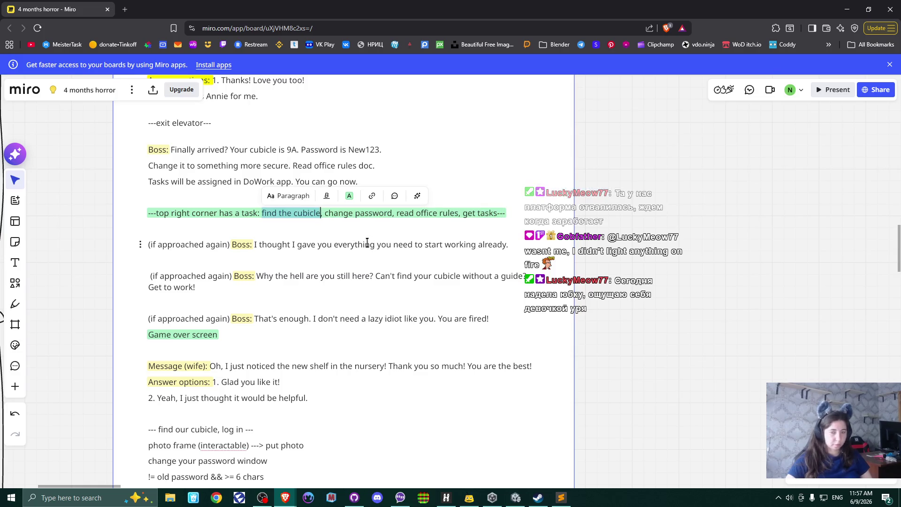
Add a new entry keyed TAsk_2 with the English text 'Find the cubicle'
key(alt+Tab)
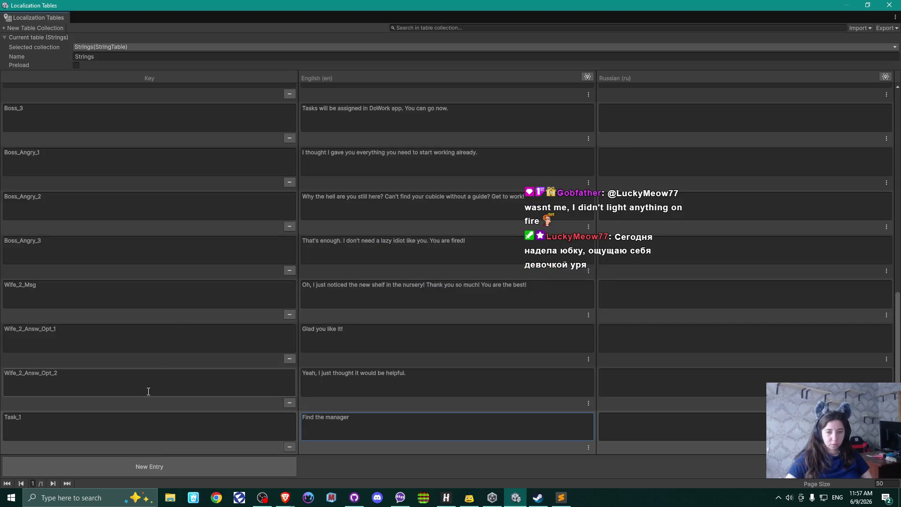
click(137, 466)
click(76, 419)
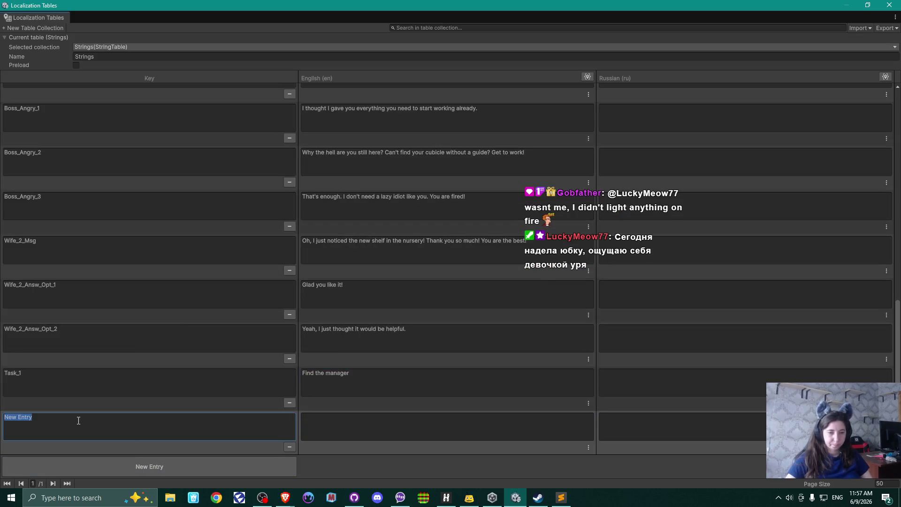
text(TAsk_2)
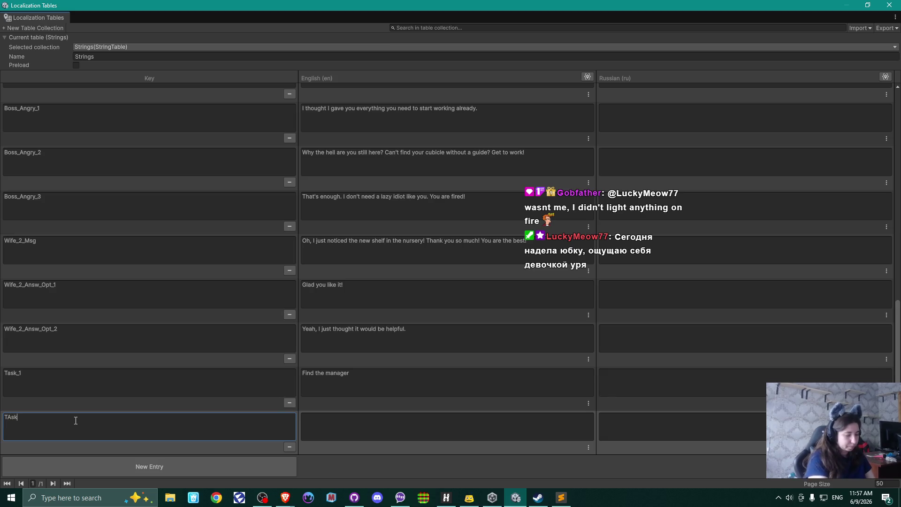
click(333, 427)
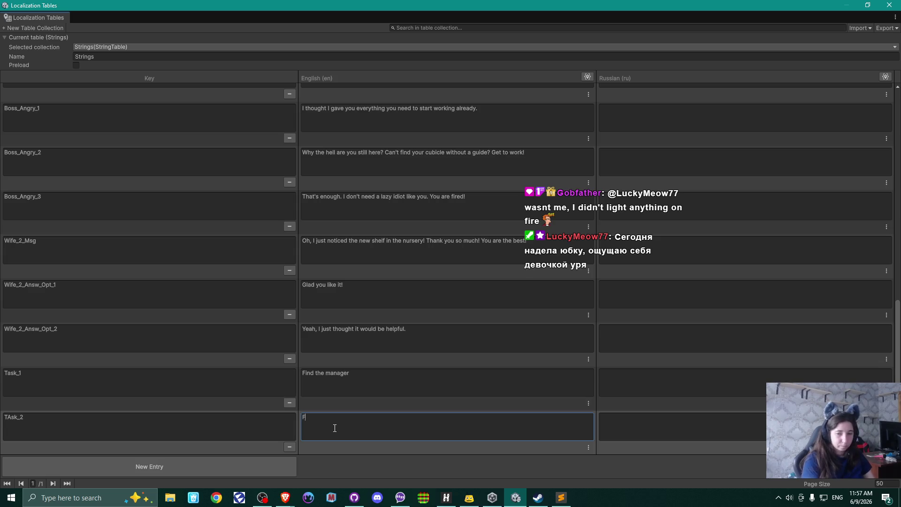
text(find the cubicle)
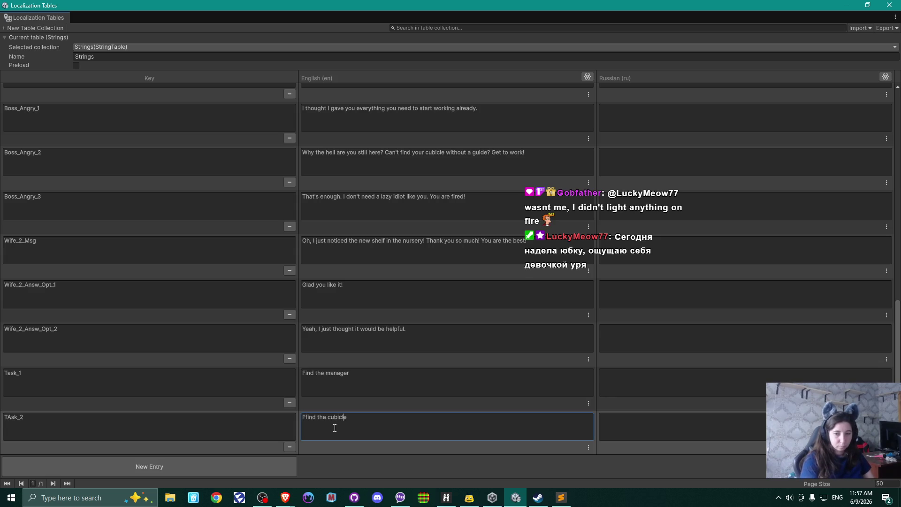
key(Delete)
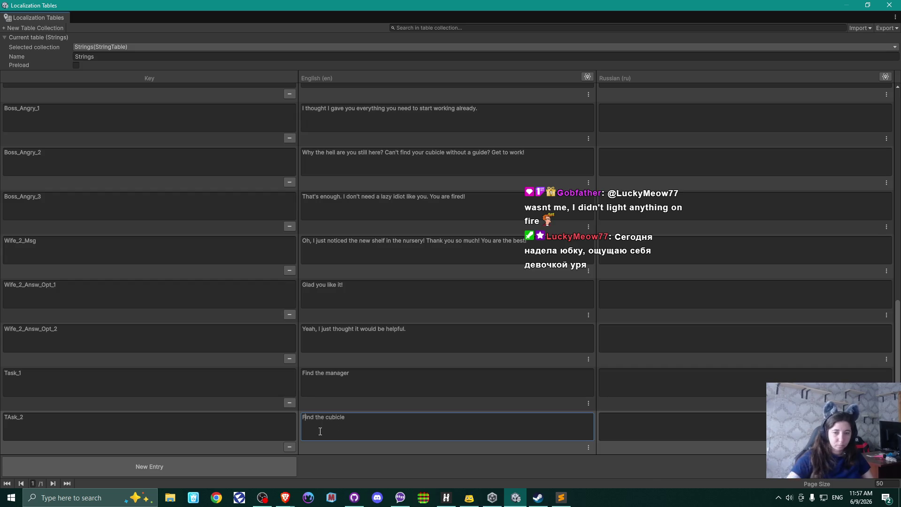
Add another entry row and correct the TAsk_2 key to Task_2
click(156, 464)
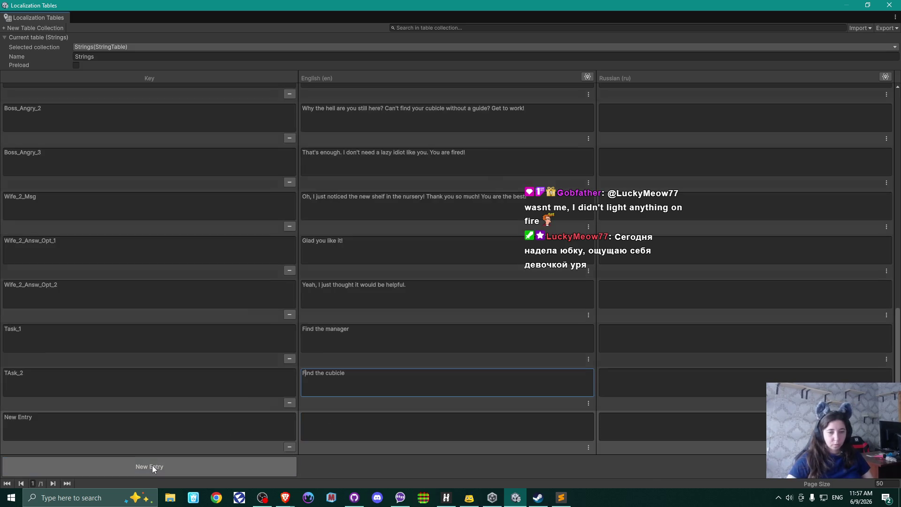
click(40, 385)
click(40, 385)
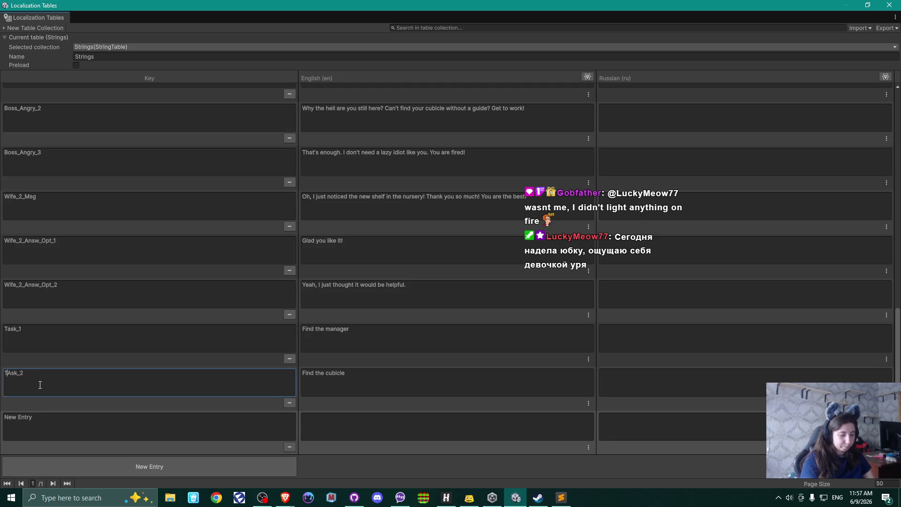
key(Delete)
text(a)
Key the new entry Task_3 with English text 'Change the password', then add another entry
click(51, 414)
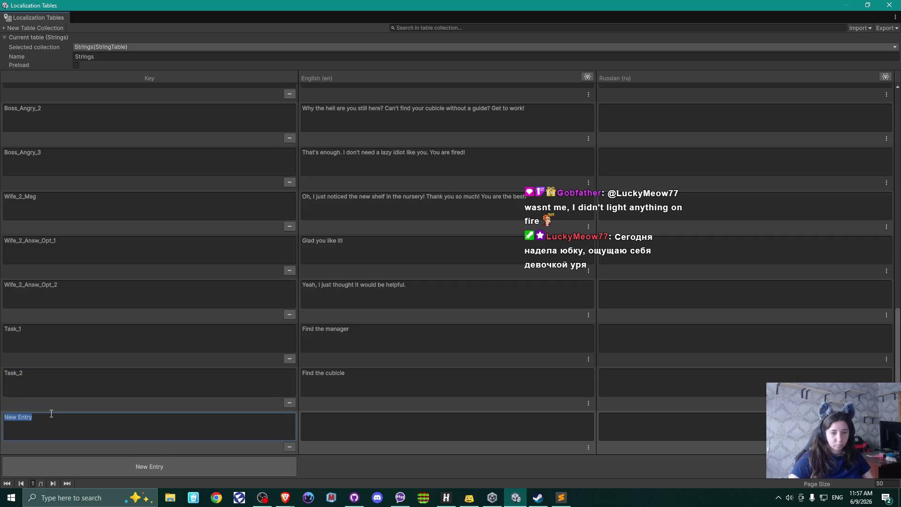
text(Task_3)
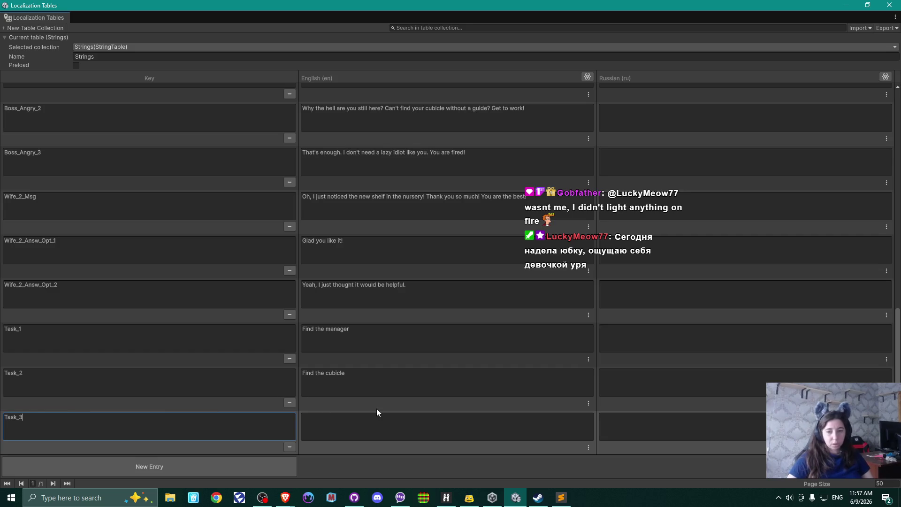
click(366, 420)
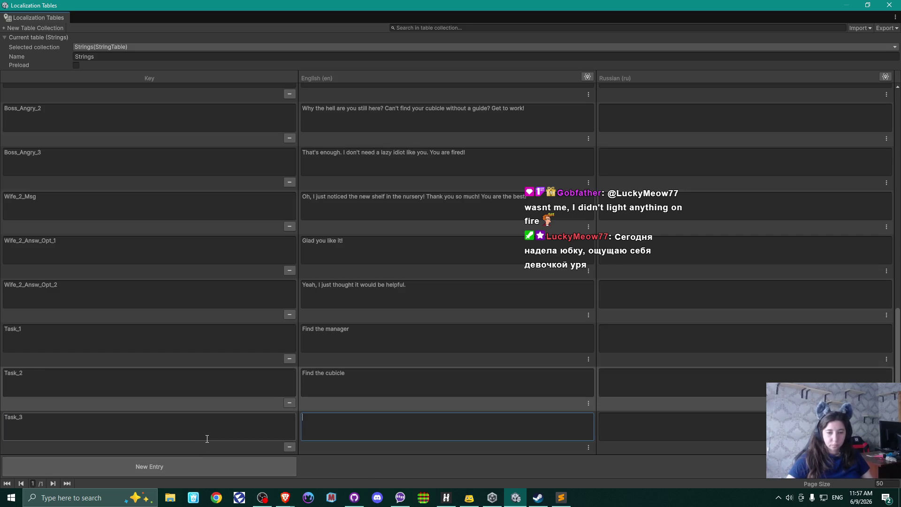
text(Change)
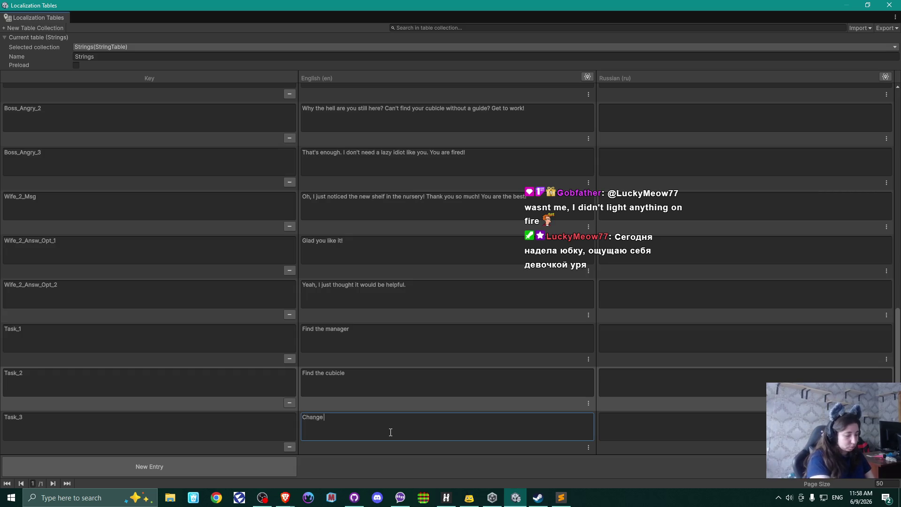
text(the password)
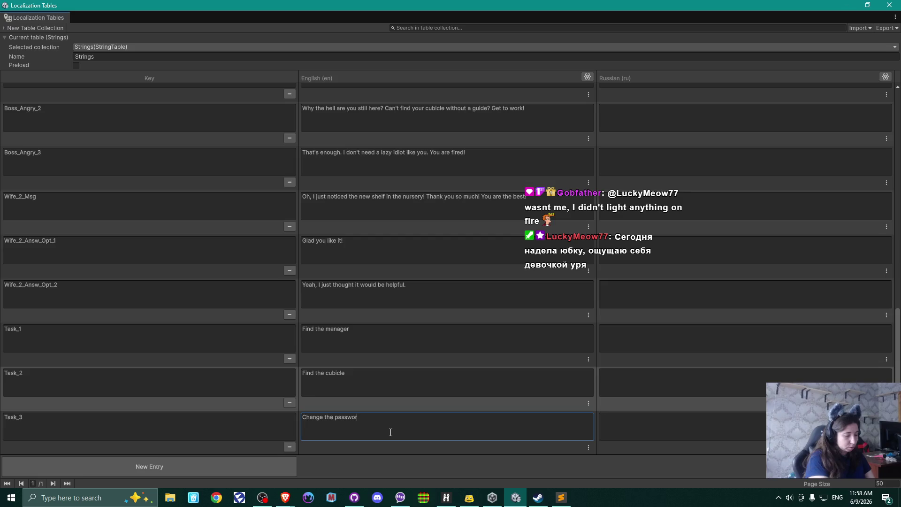
click(170, 464)
click(145, 428)
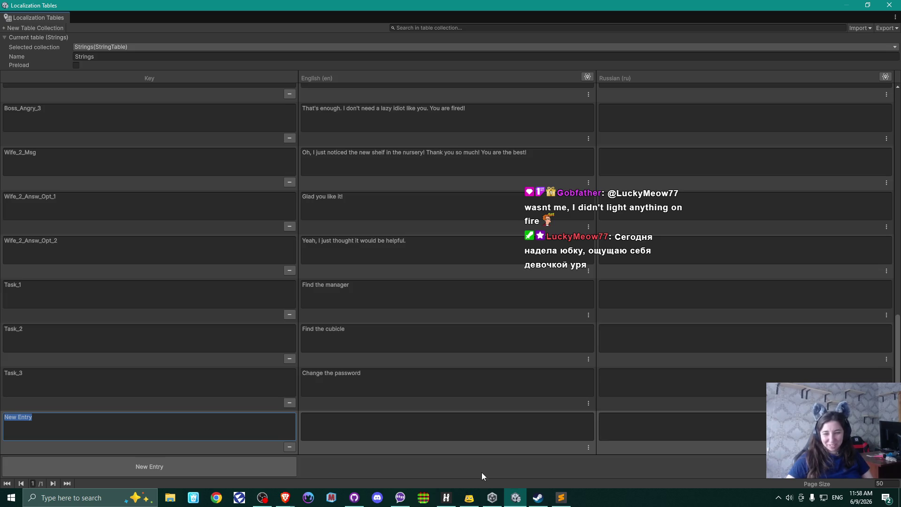
click(290, 501)
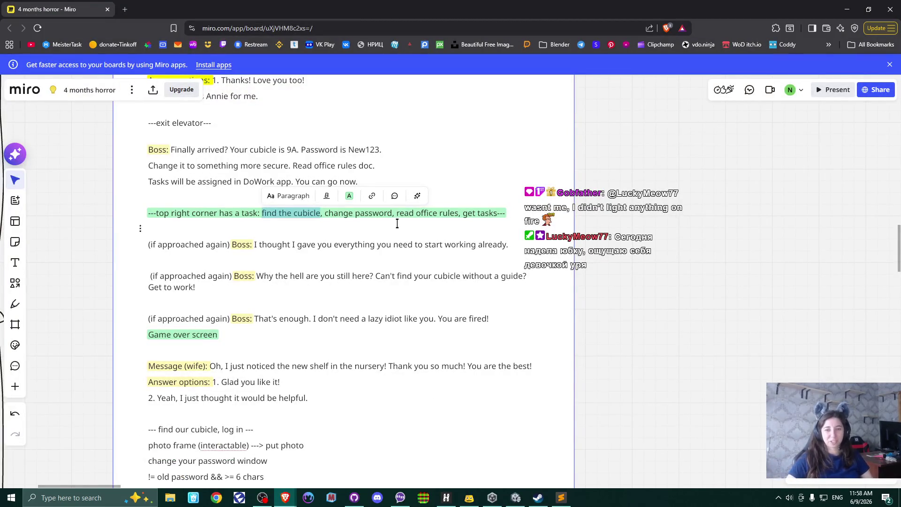
Select 'read office rules' on the Miro task line and return to Unity's blank entry key
drag(398, 216, 453, 213)
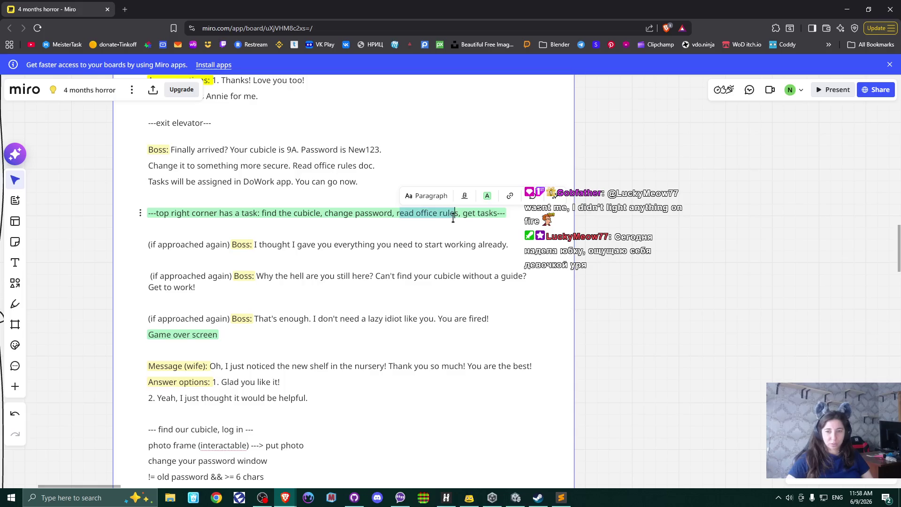
click(421, 213)
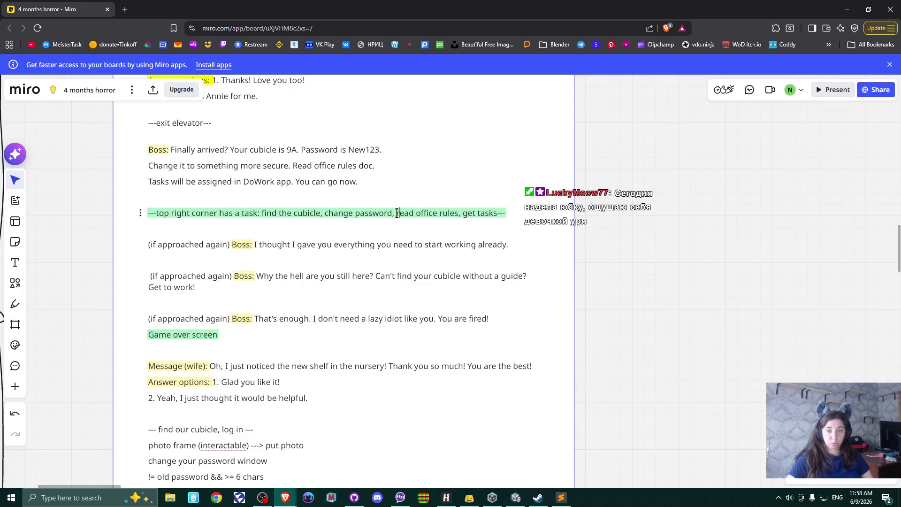
drag(398, 214, 459, 216)
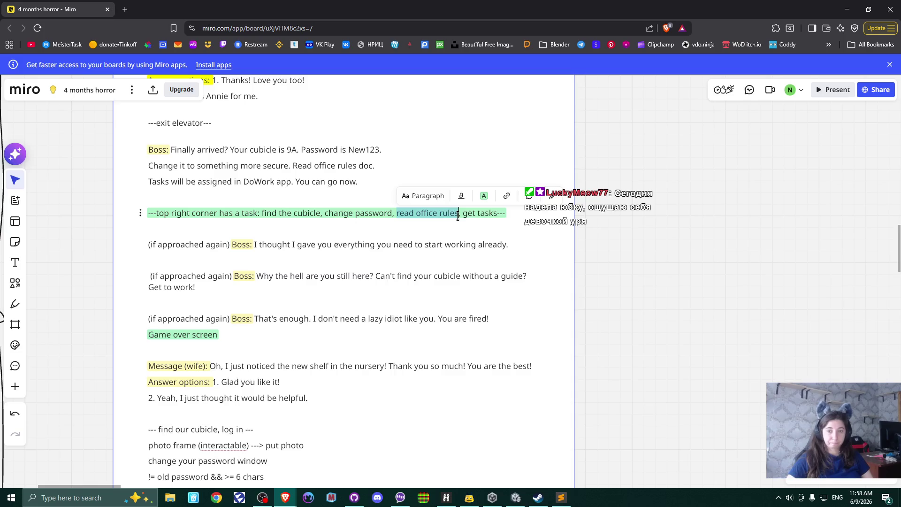
click(516, 497)
click(133, 424)
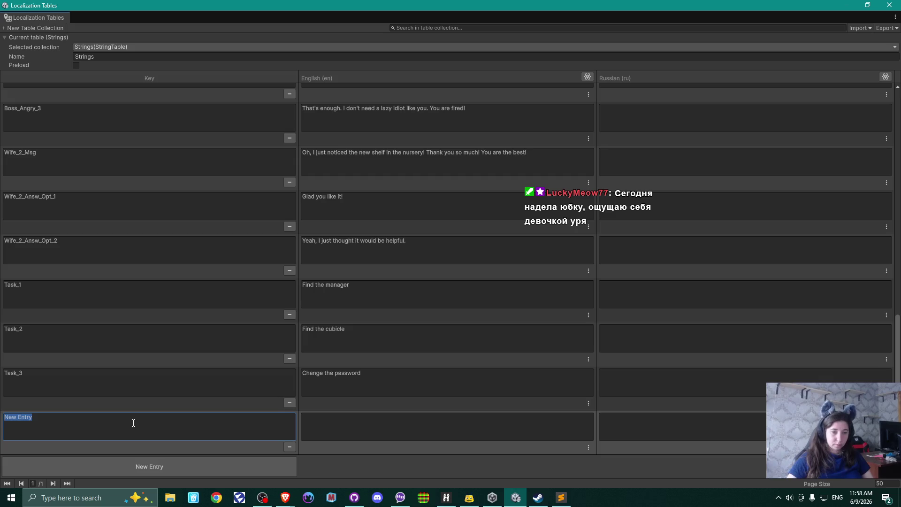
Key the entry Task_4_rules with the English text 'Read office rules'
text(Tas)
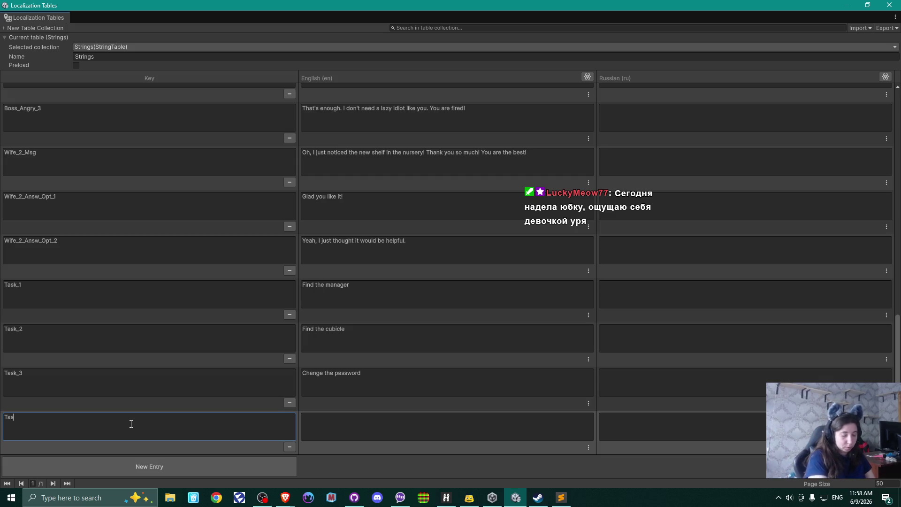
text(k_)
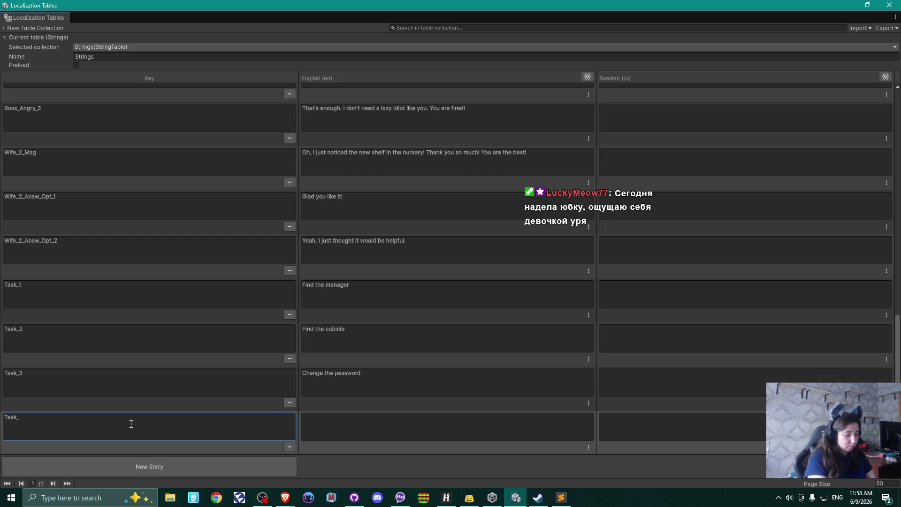
text(4_)
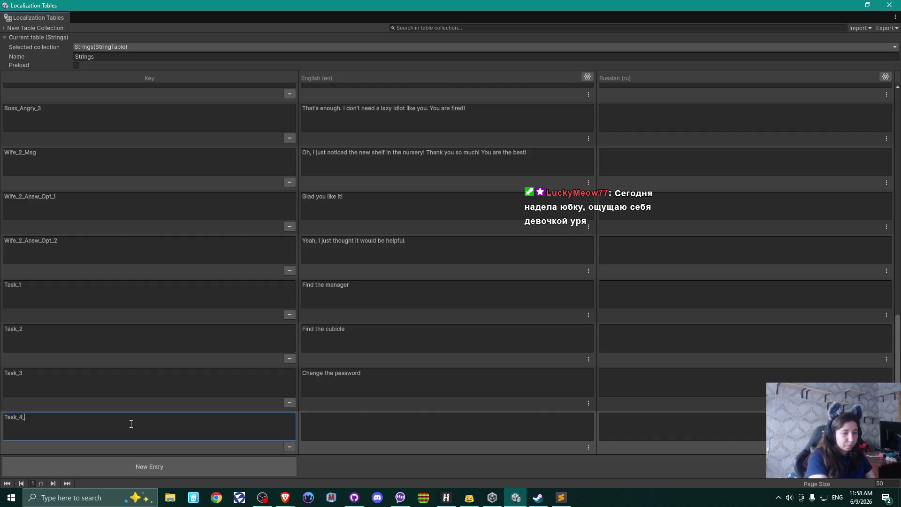
text(rules)
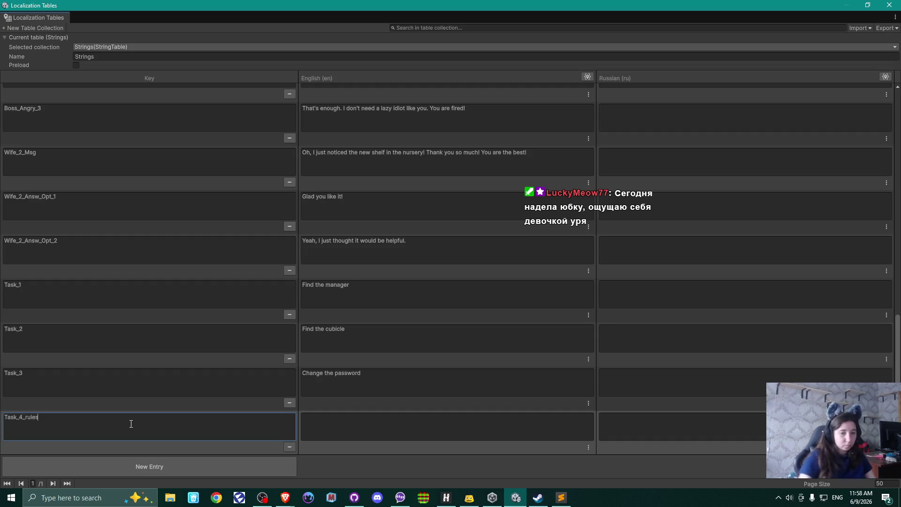
click(360, 436)
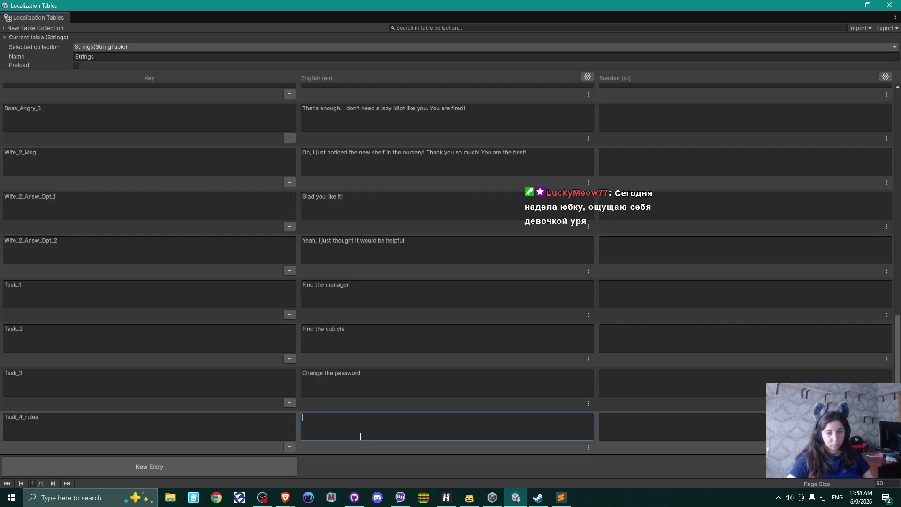
text(find the cubicle)
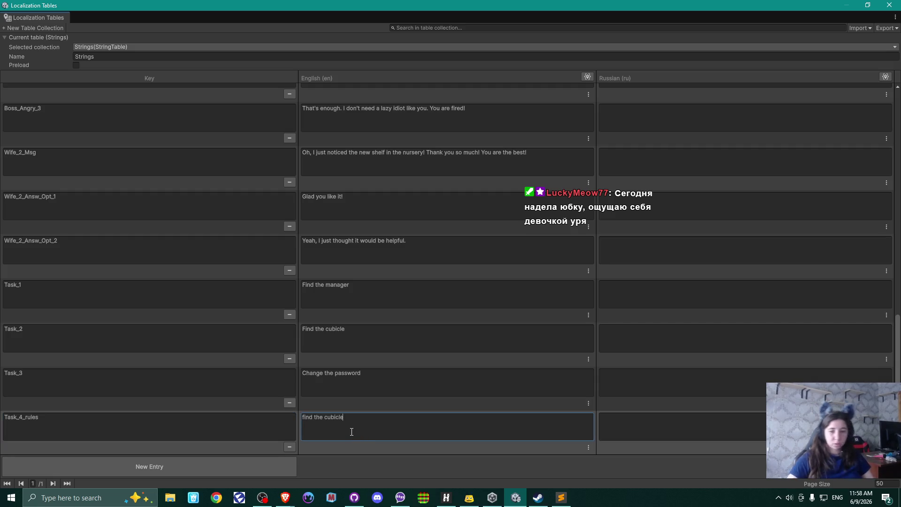
key(BackSpace)
key(BackSpace)
key(BackSpace)
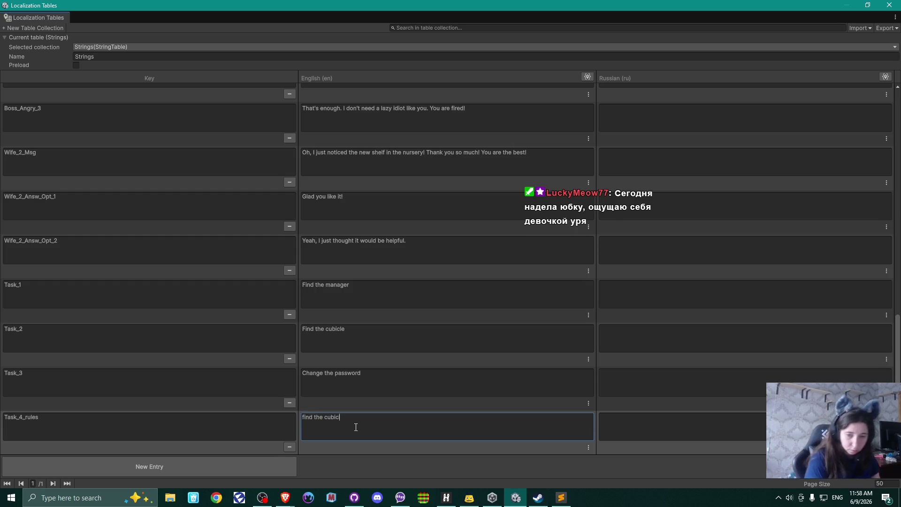
text(rea)
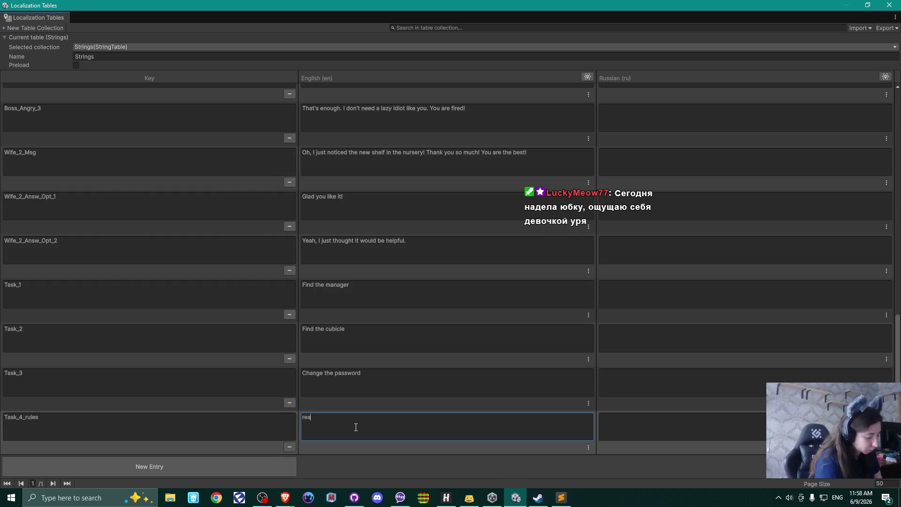
text(d office )
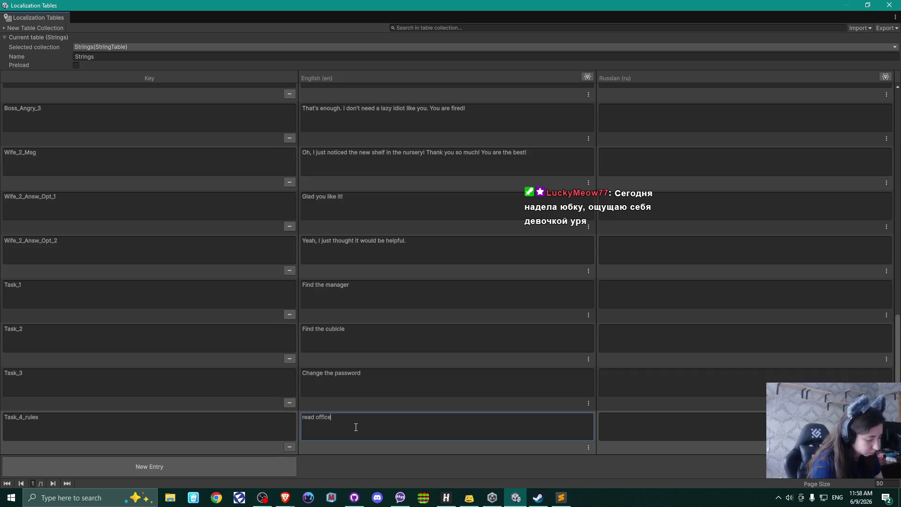
text(rules)
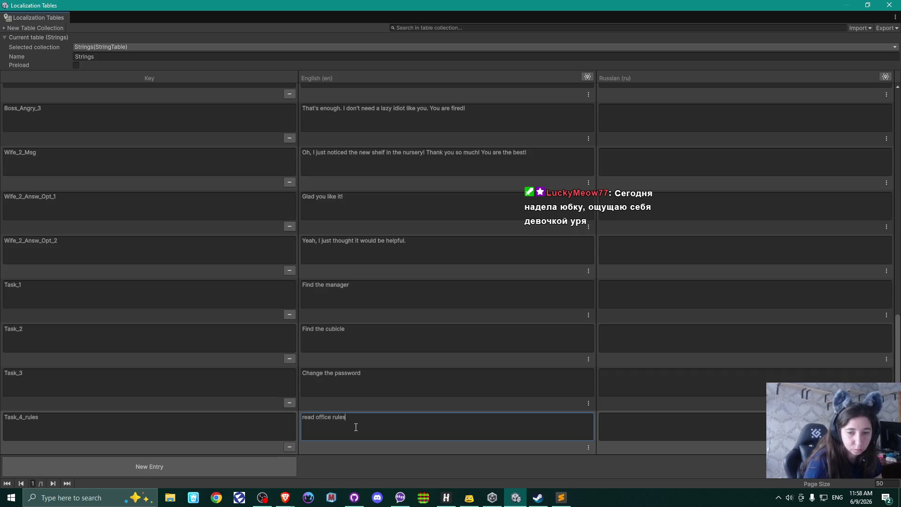
key(Home)
key(Delete)
text(R)
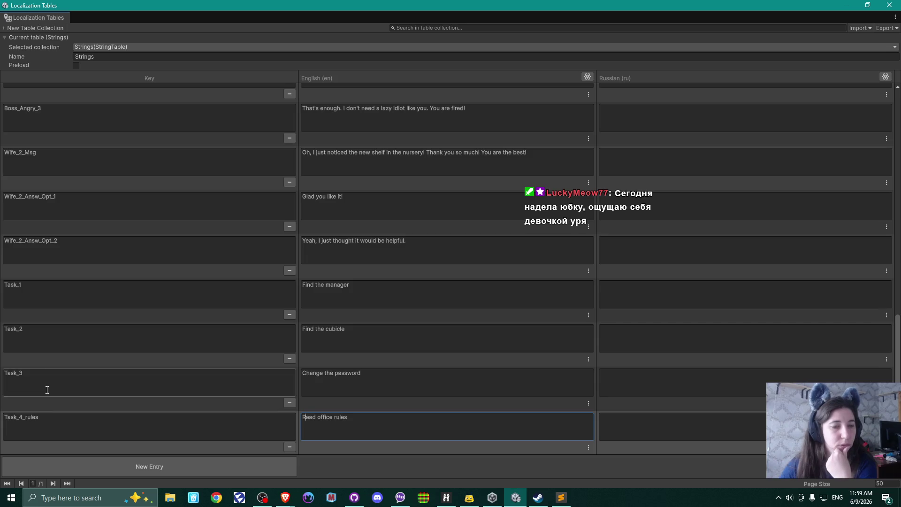
click(54, 331)
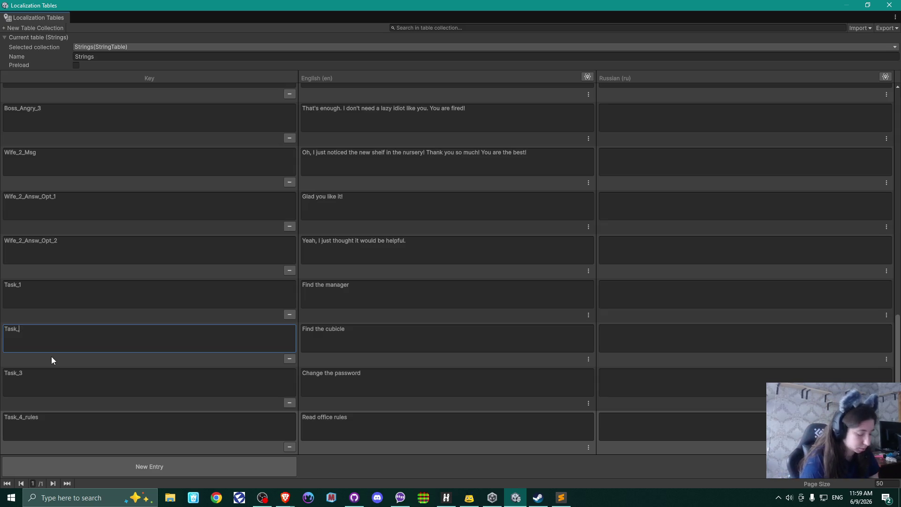
Rename keys Task_2, Task_3 and Task_4_rules to Task_Mngr_1, Task_Mngr_2 and Task_Mngr_3
text(Mngr_1)
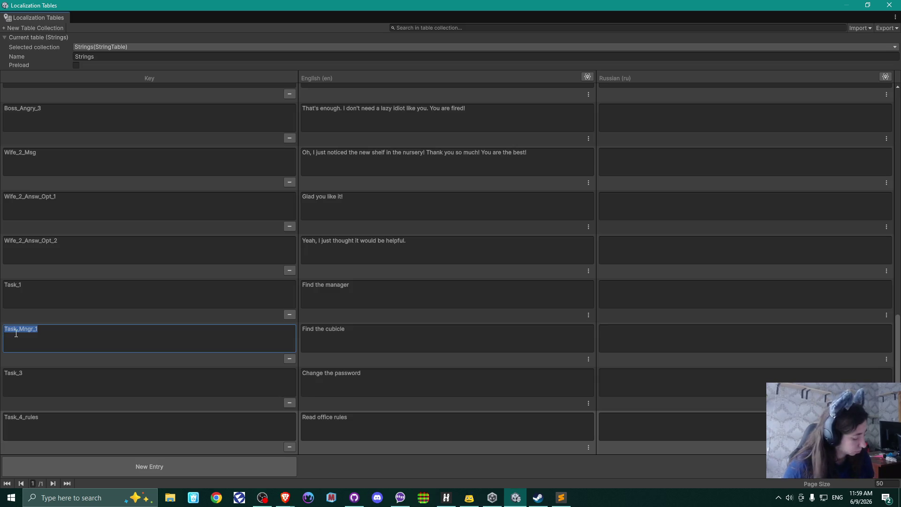
click(37, 375)
text(Task_Mngr_1)
key(BackSpace)
text(2)
click(44, 413)
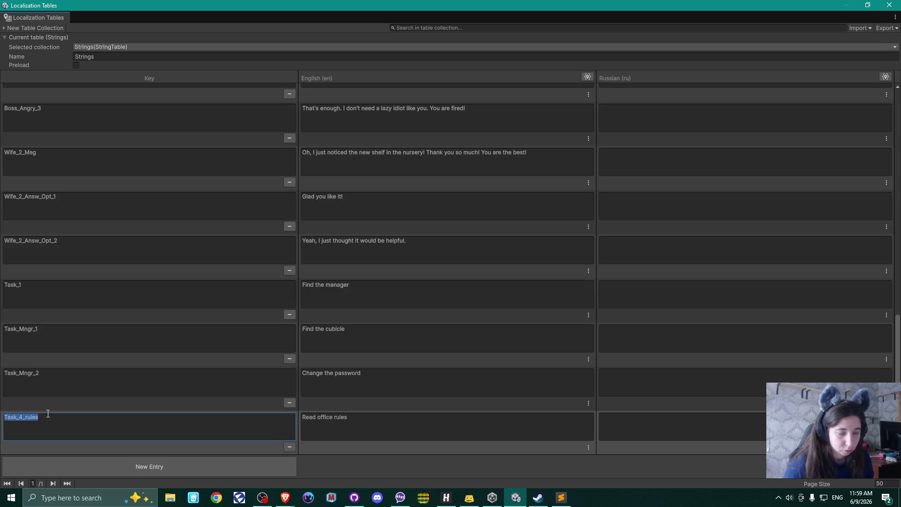
text(Task_Mngr_)
text(3)
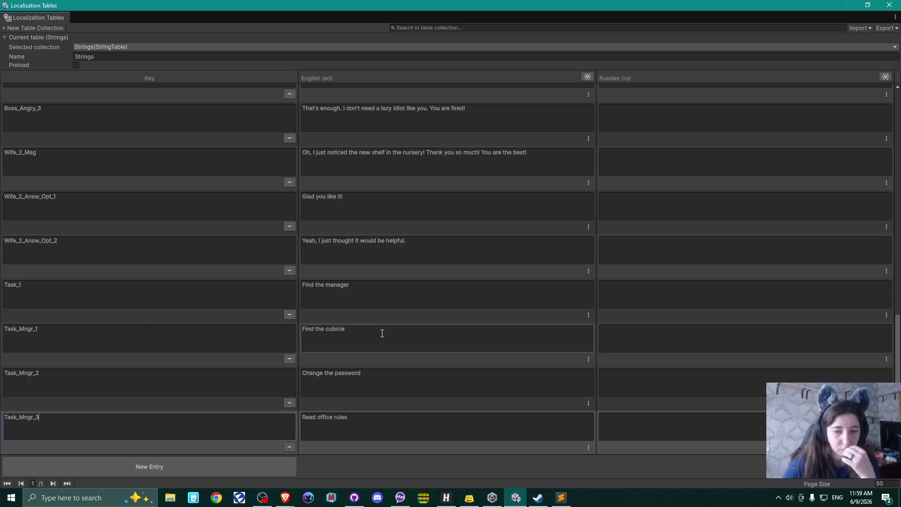
Add a new entry keyed Task_Mngr_4
click(177, 467)
click(48, 418)
text(Task_Mngr_1)
text(1)
text(4)
click(353, 424)
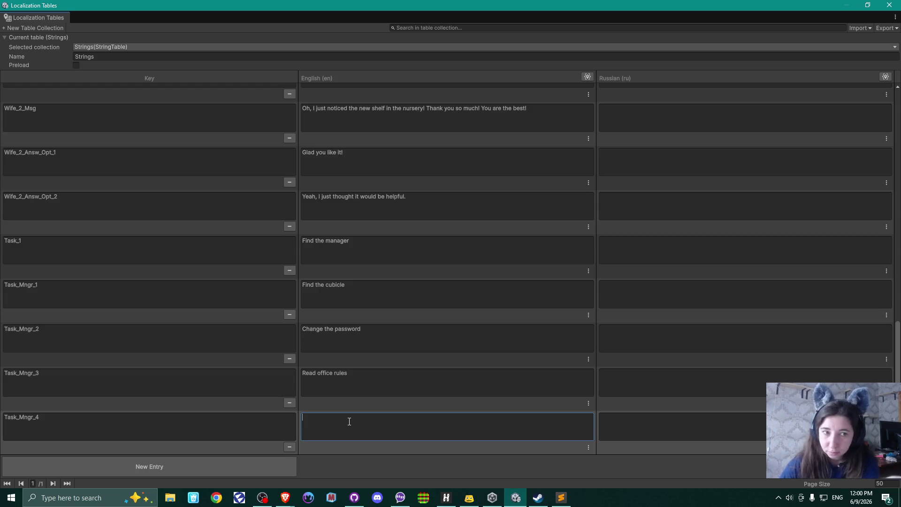
After glancing at the Miro board, enter 'Get work tasks from the app' as Task_Mngr_4's English text
click(286, 498)
click(332, 460)
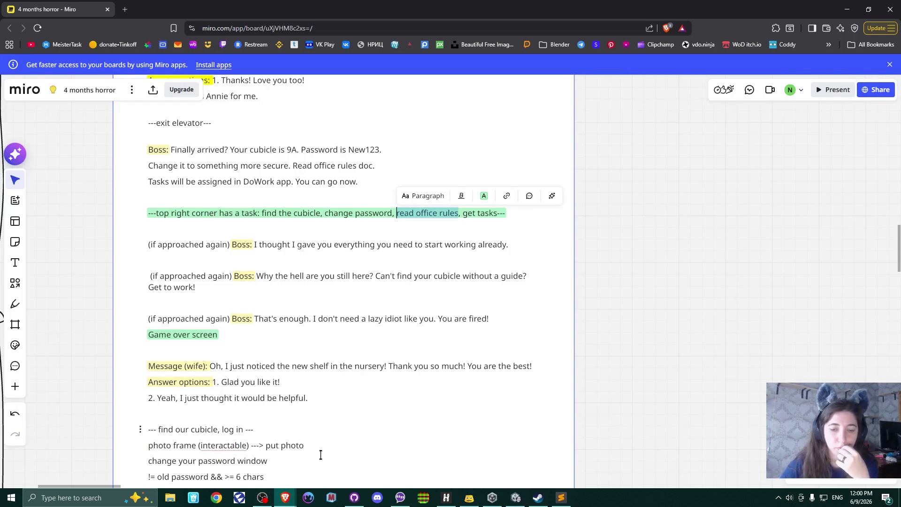
click(516, 498)
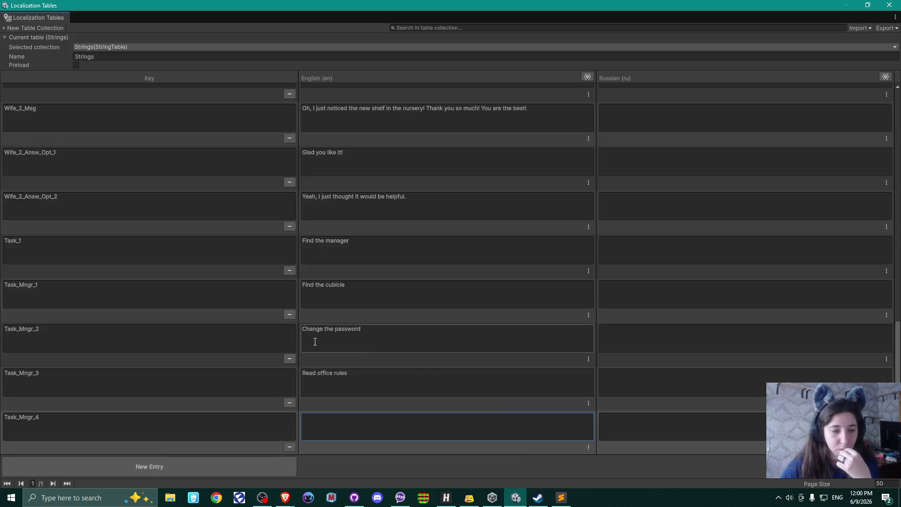
click(393, 425)
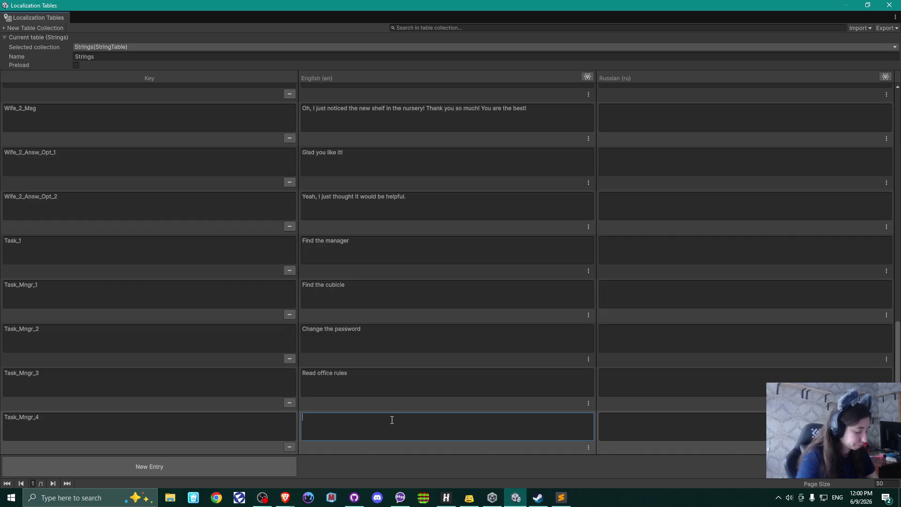
text(Get work tasks from the app)
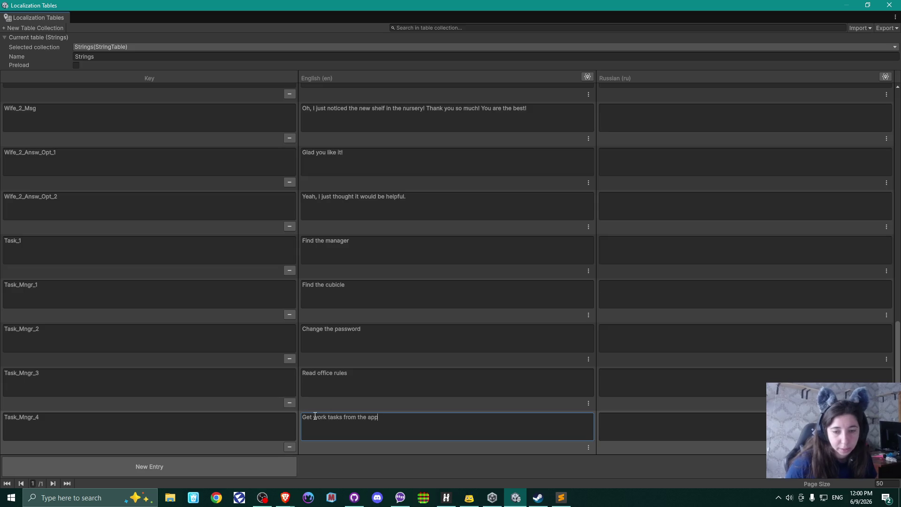
Reword the Task_Mngr_4 line to 'Get tasks from the WorkApp.'
double_click(320, 417)
key(BackSpace)
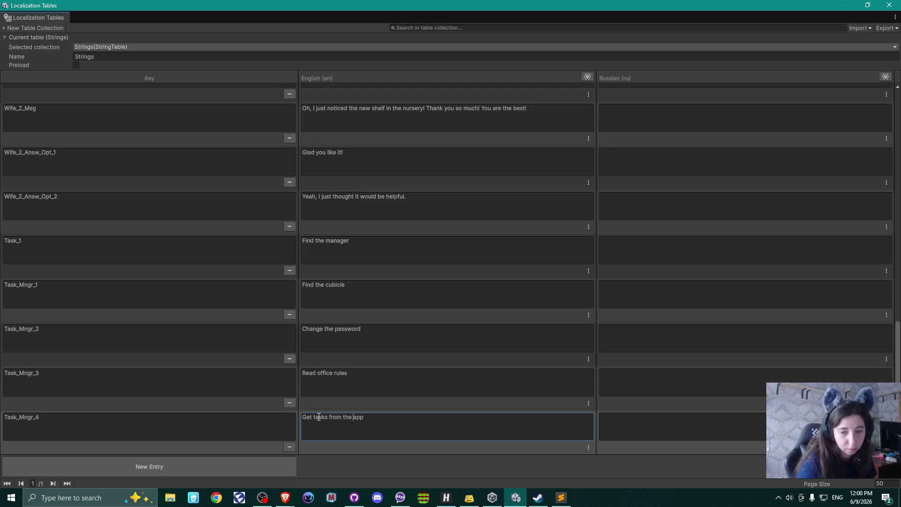
text(work)
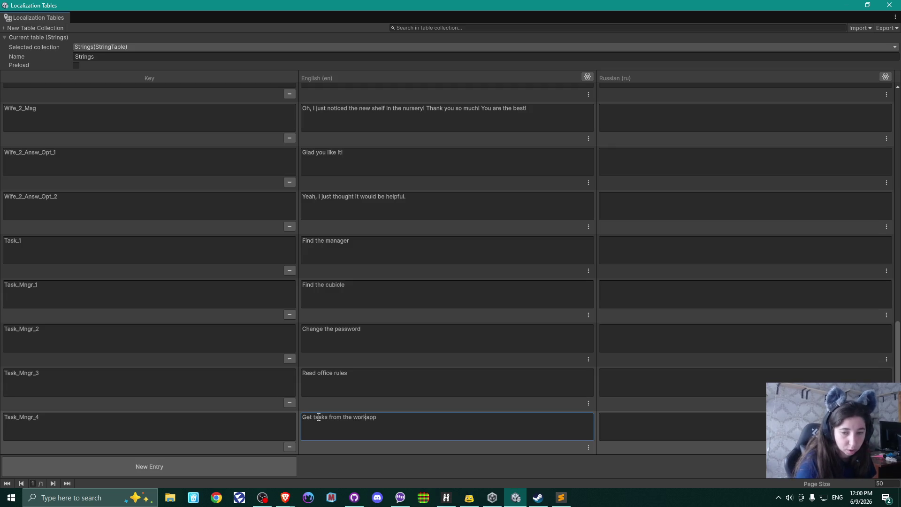
key(Delete)
text(W)
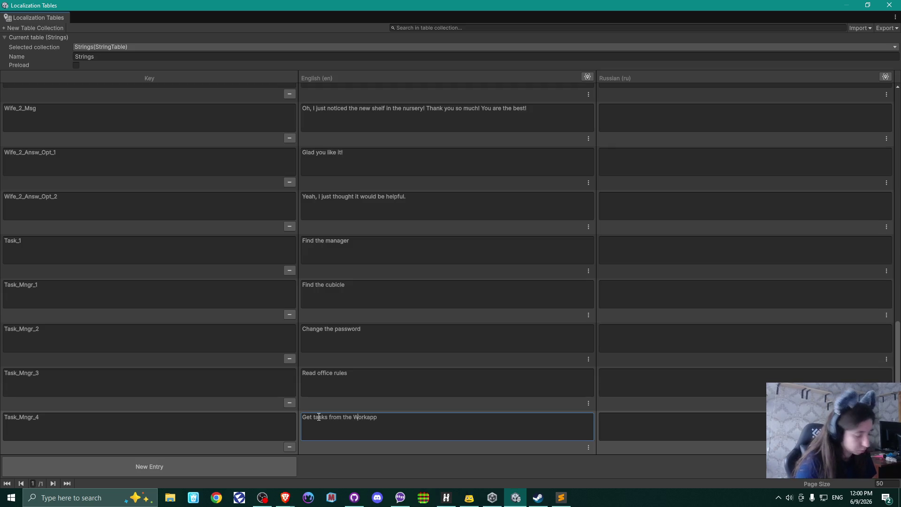
key(Delete)
text(A)
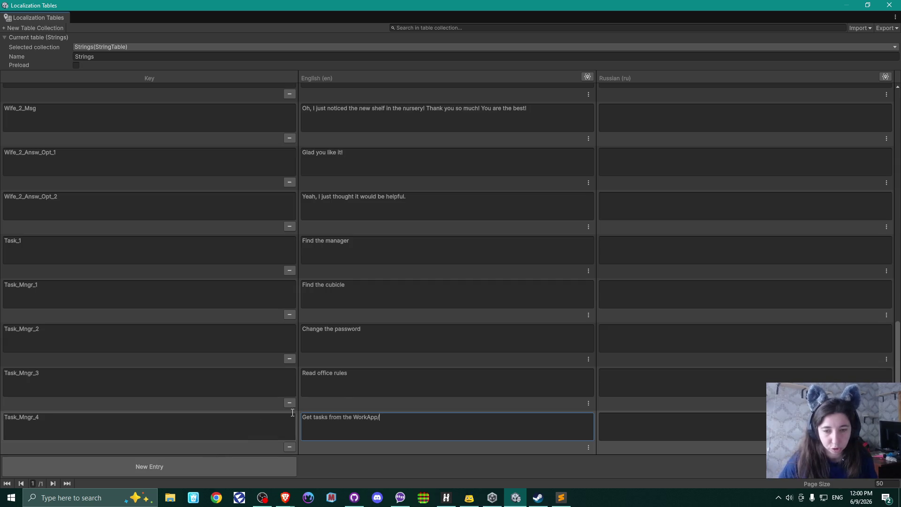
text(.)
Restore the accidentally cleared 'Read office rules' English text
click(382, 376)
key(BackSpace)
key(ctrl+z)
double_click(382, 376)
click(383, 378)
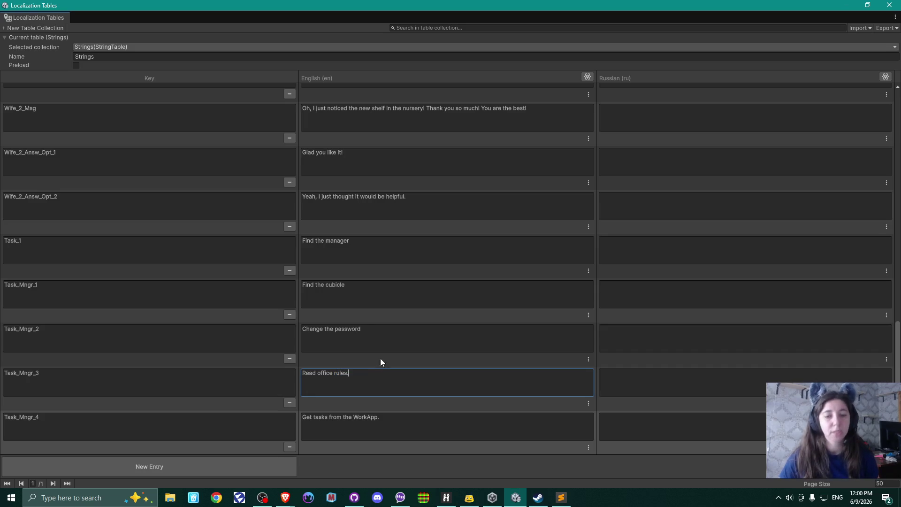
click(375, 330)
End the task lines with periods: 'Find the cubicle.' and 'Find the manager.'
click(376, 329)
text(.)
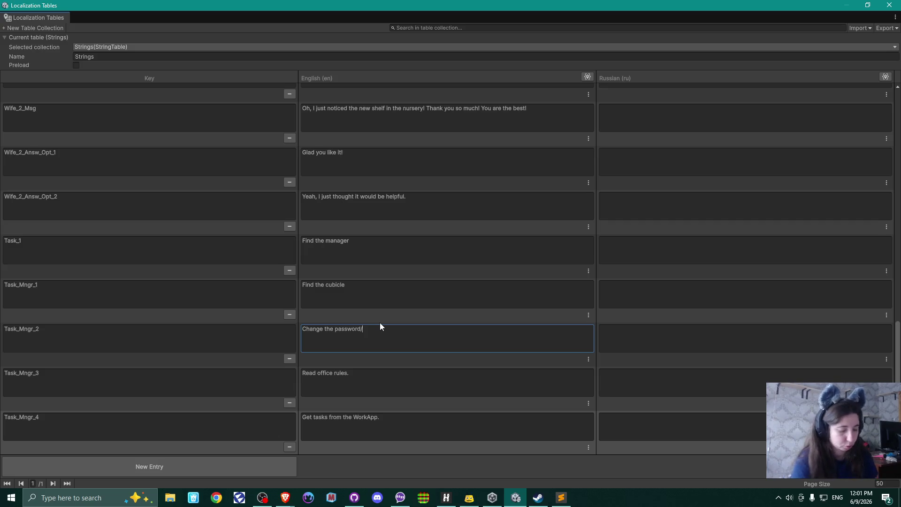
click(374, 287)
click(374, 287)
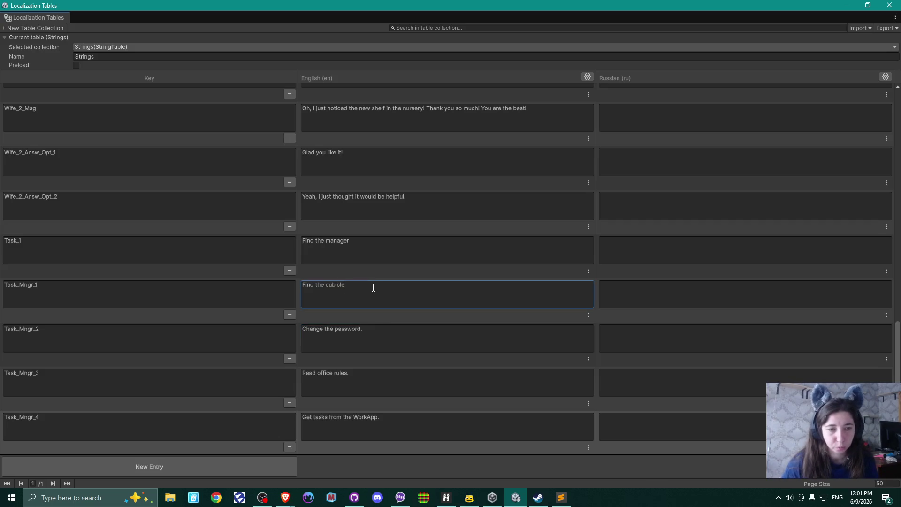
text(.)
click(368, 249)
click(362, 240)
text(.)
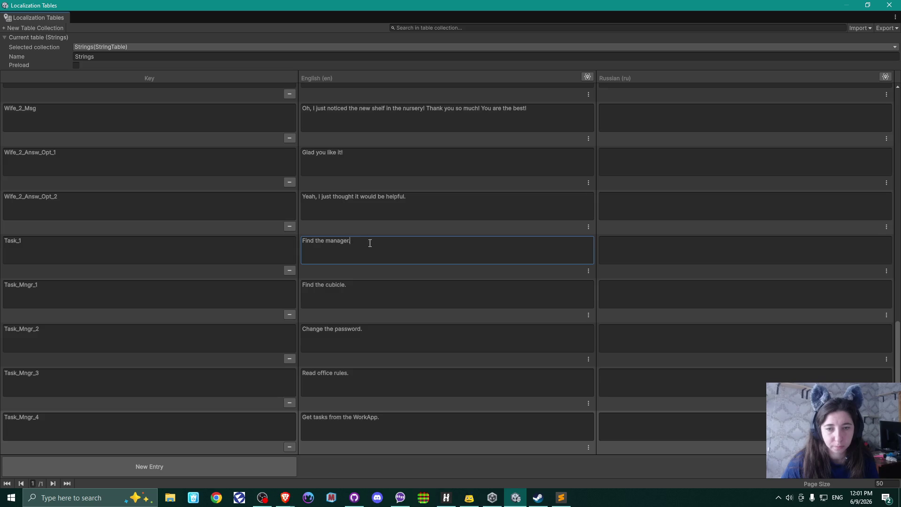
click(430, 303)
click(431, 378)
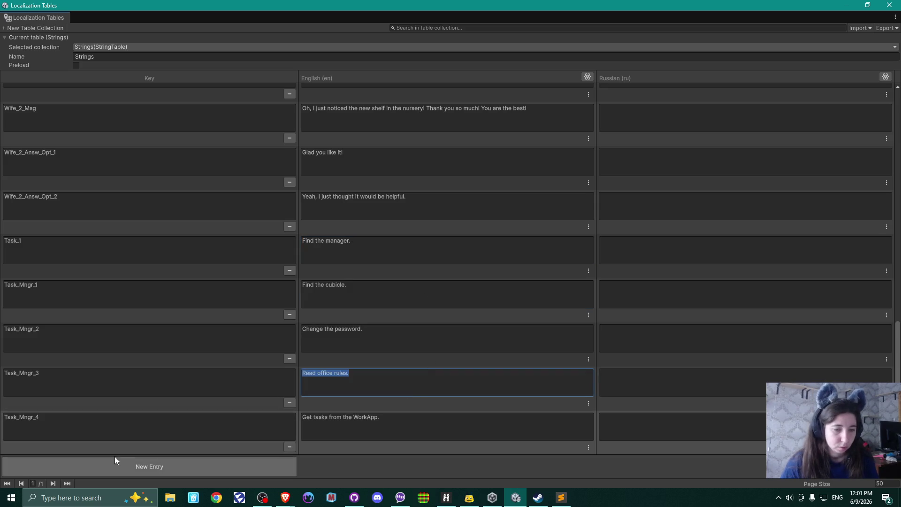
click(162, 428)
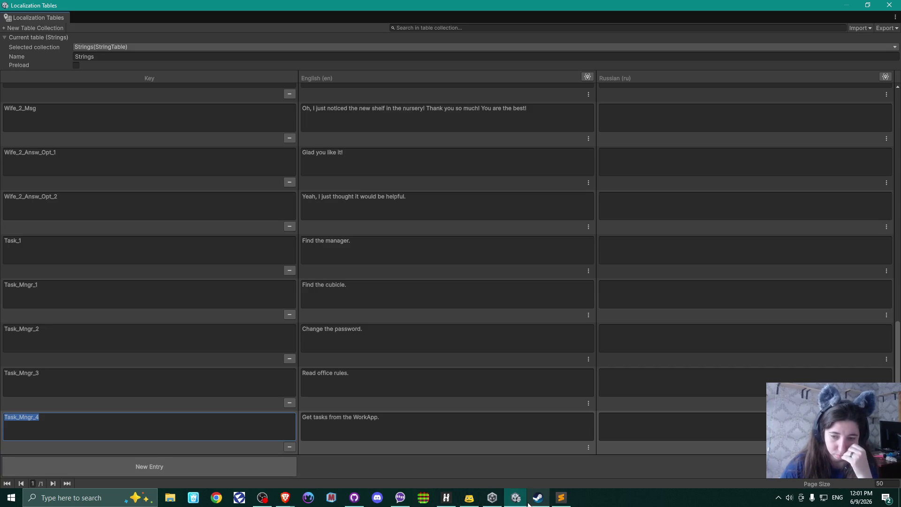
Bring up the '4 months horror' Miro board and pan down to the wife's next message and answers
mouse_move(290, 501)
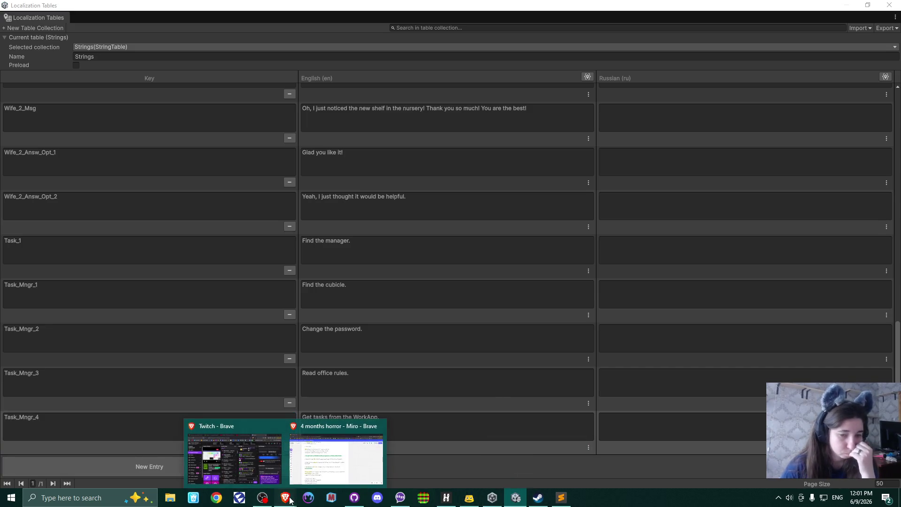
click(343, 466)
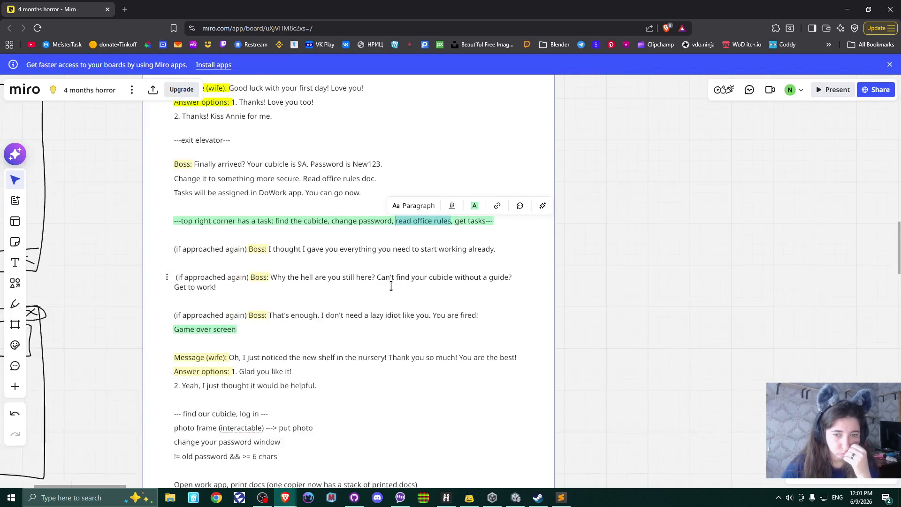
drag(388, 318, 387, 246)
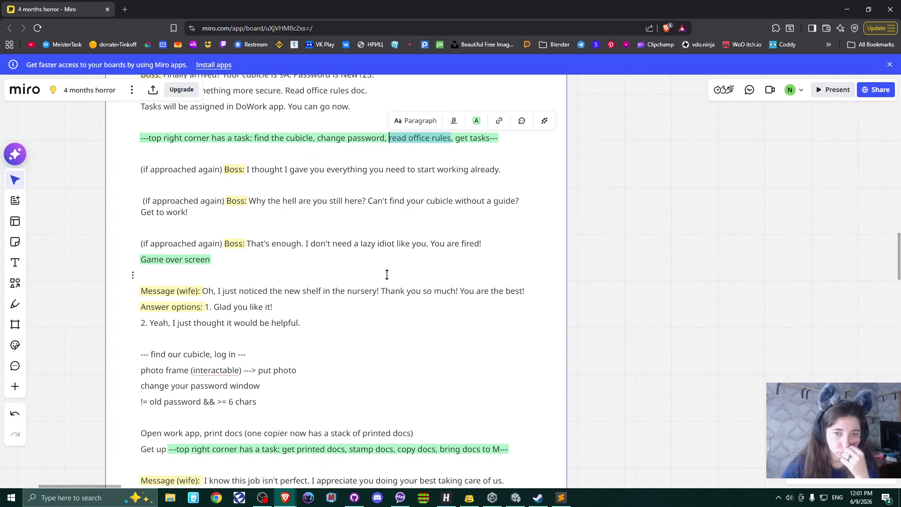
drag(387, 278, 396, 228)
scroll(395, 228, down, 1)
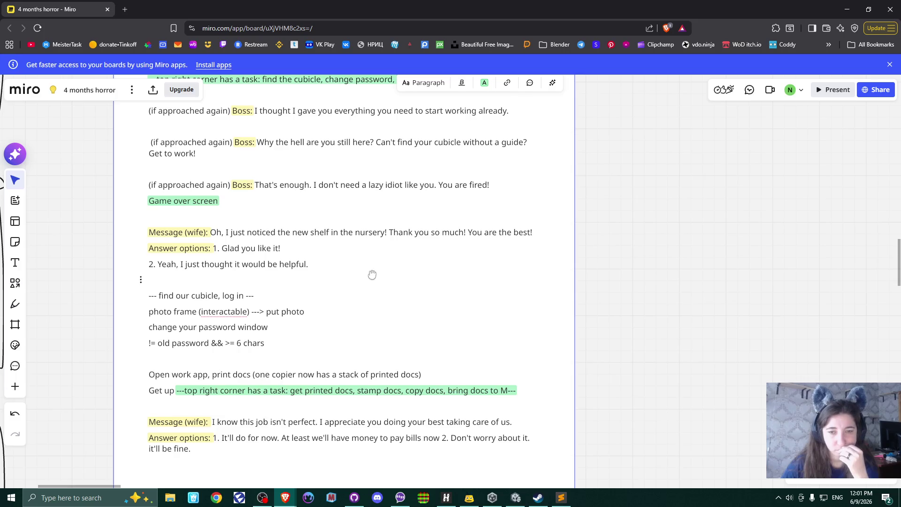
drag(372, 275, 372, 238)
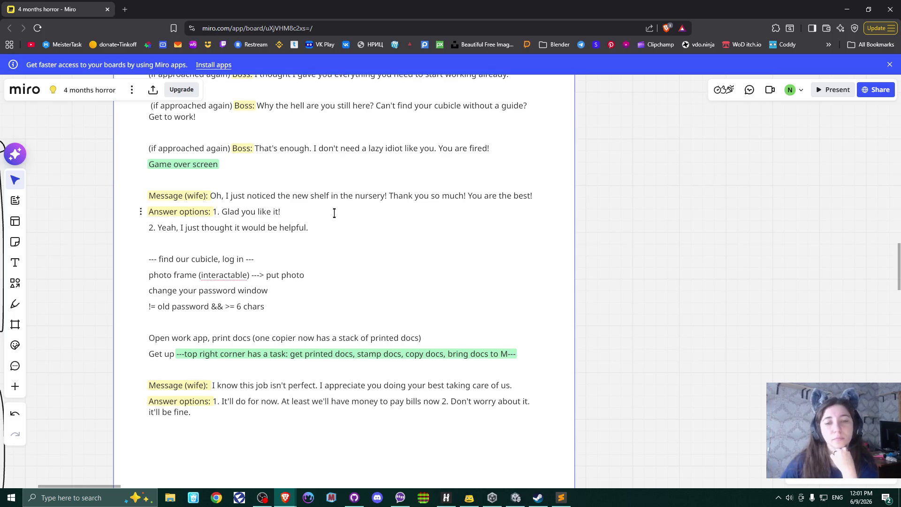
mouse_move(354, 250)
mouse_down()
mouse_move(346, 181)
mouse_move(353, 136)
mouse_up()
scroll(365, 191, down, 1)
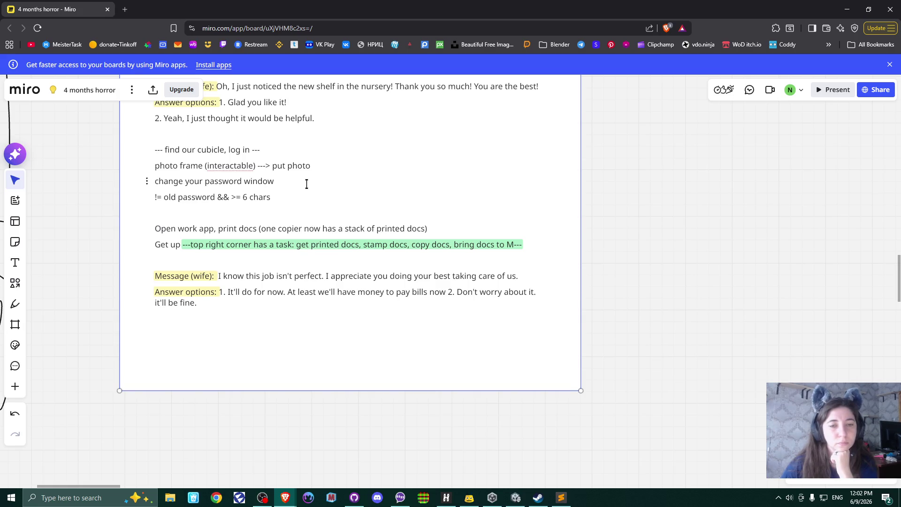
drag(336, 201, 333, 169)
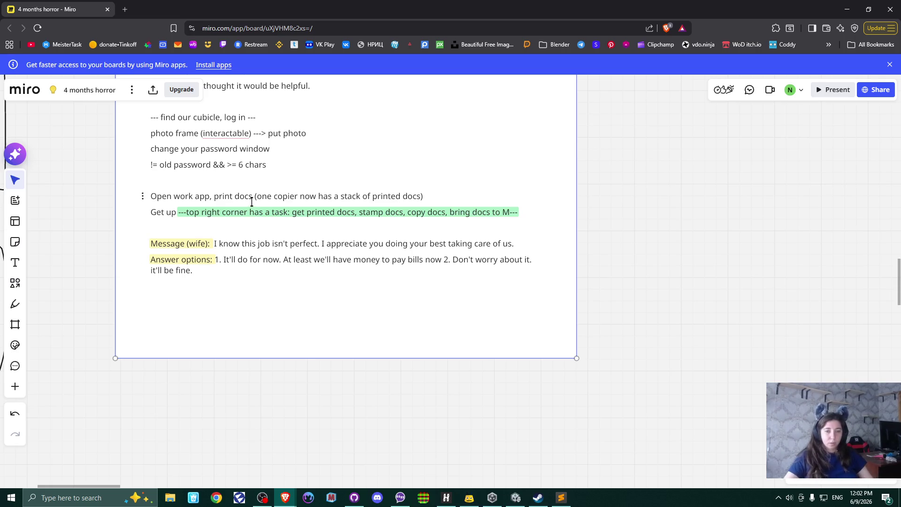
Check the Unity string table ending at Task_Mngr_4, then bring the Miro board back up
click(517, 499)
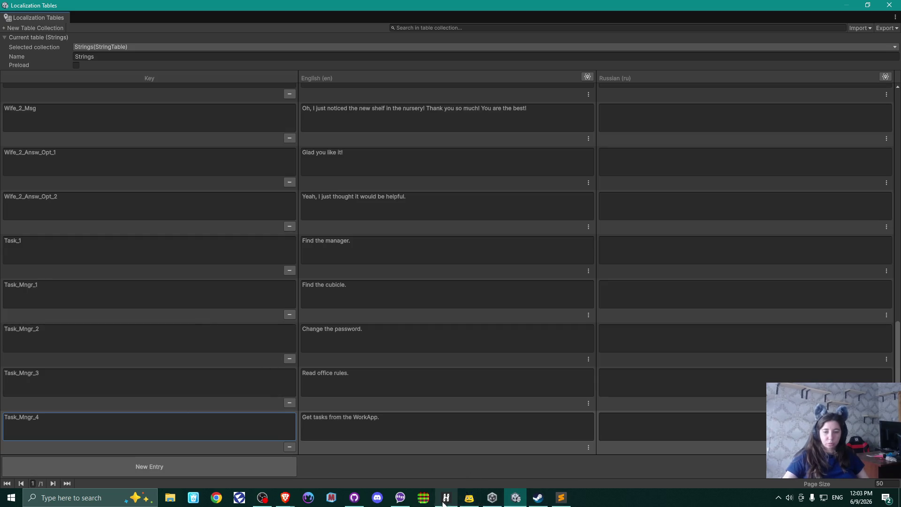
mouse_move(569, 497)
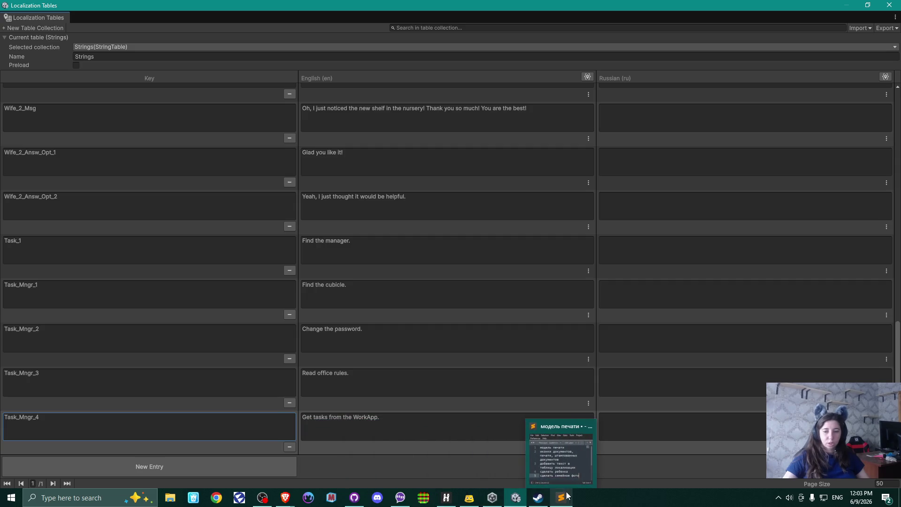
mouse_move(286, 498)
click(334, 450)
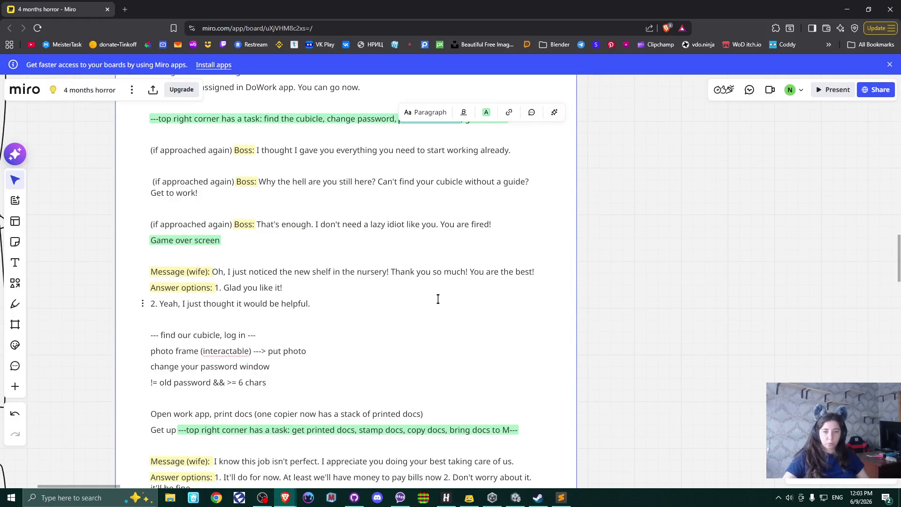
Select the wife's 'I know this job isn't perfect' message in the Miro script, then return to Unity
scroll(438, 299, down, 2)
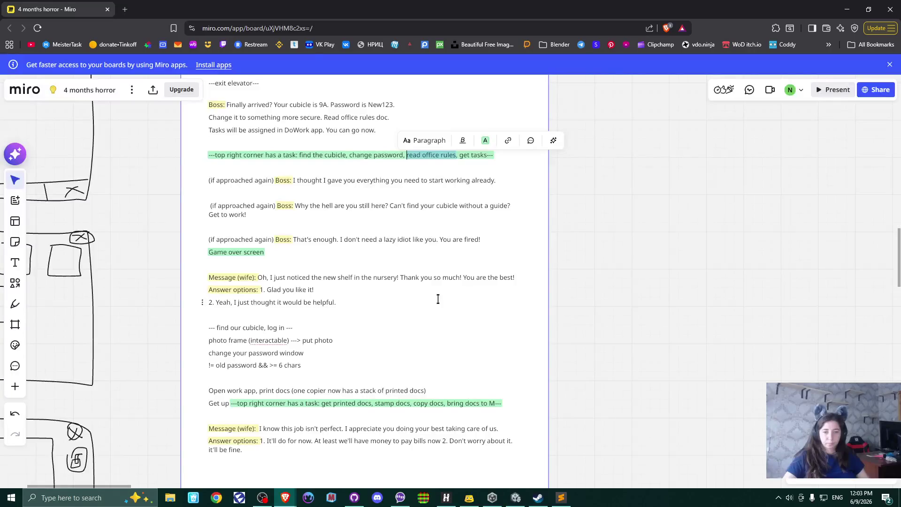
scroll(436, 318, up, 1)
scroll(407, 309, down, 3)
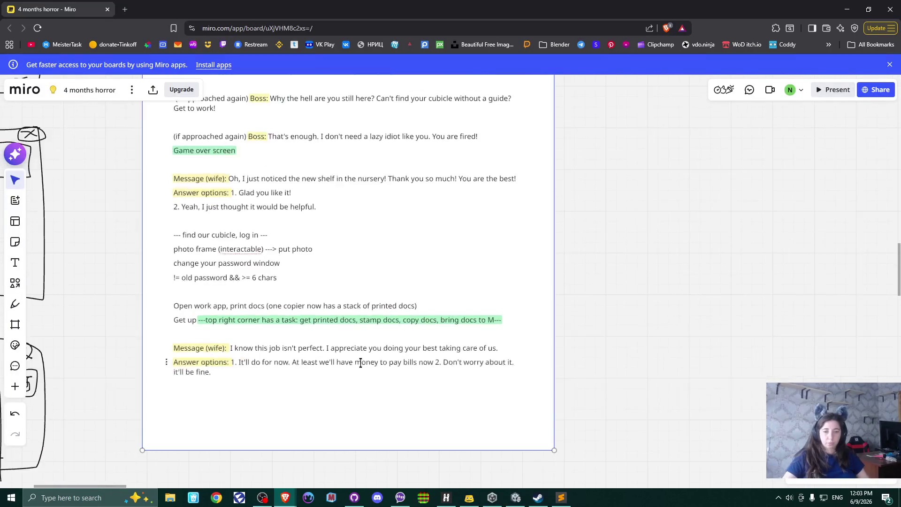
scroll(361, 363, up, 3)
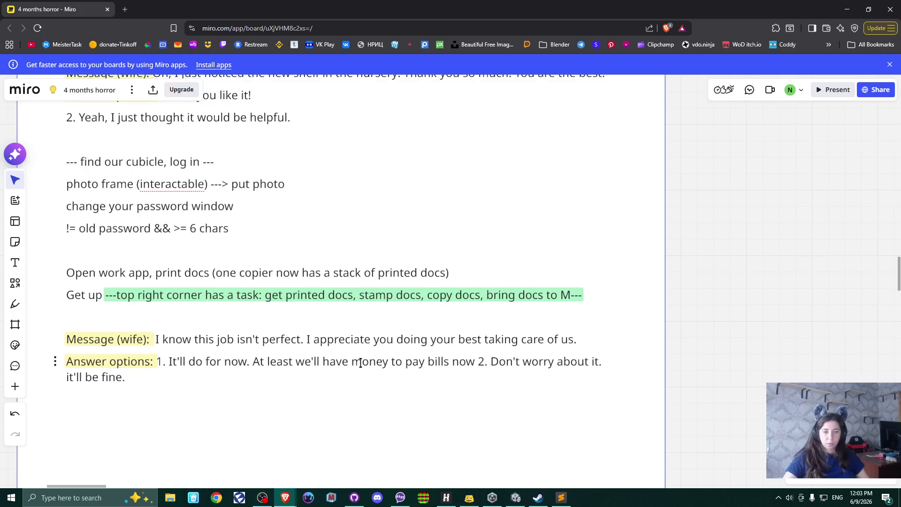
drag(157, 339, 580, 336)
key(ctrl+c)
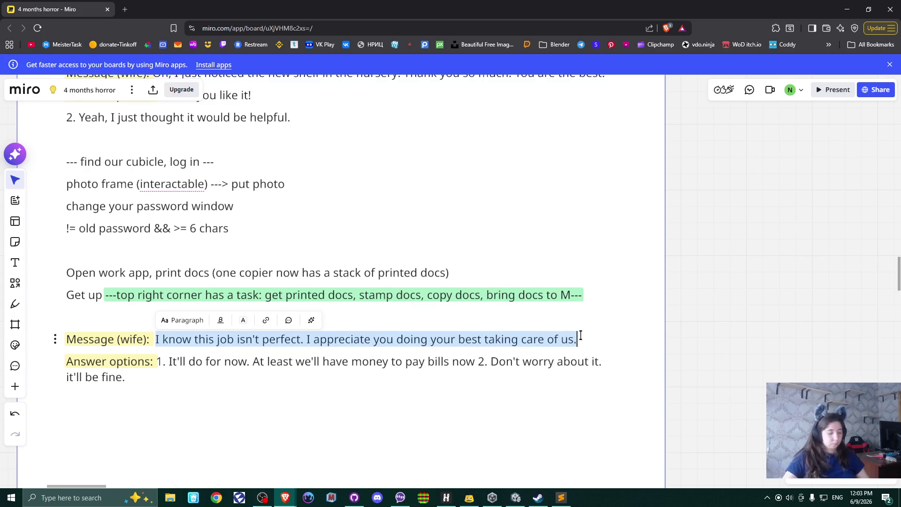
click(516, 498)
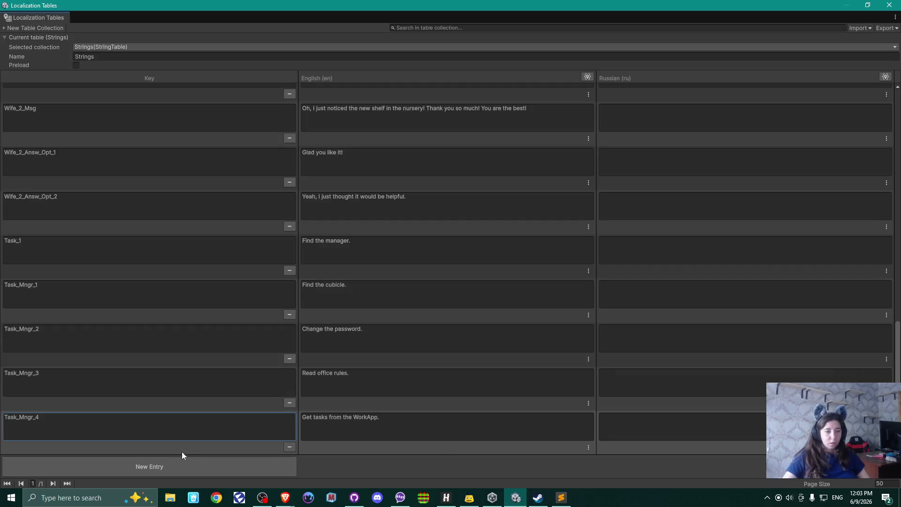
Add a Wife_3_Msg entry holding the wife's 'I know this job isn't perfect' line
click(143, 471)
click(350, 423)
key(ctrl+v)
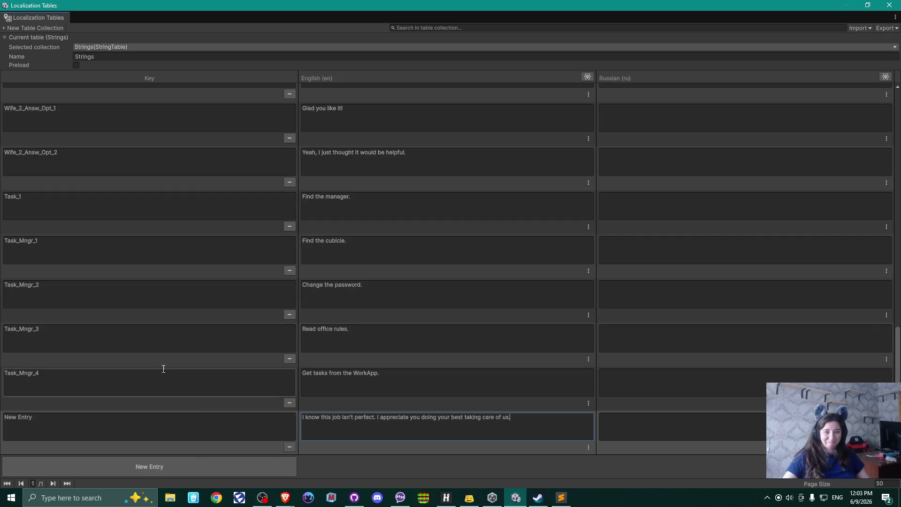
scroll(77, 168, up, 3)
click(56, 127)
scroll(155, 326, down, 3)
click(112, 422)
text(Wife_2_Msg)
click(20, 419)
key(BackSpace)
text(3)
click(343, 423)
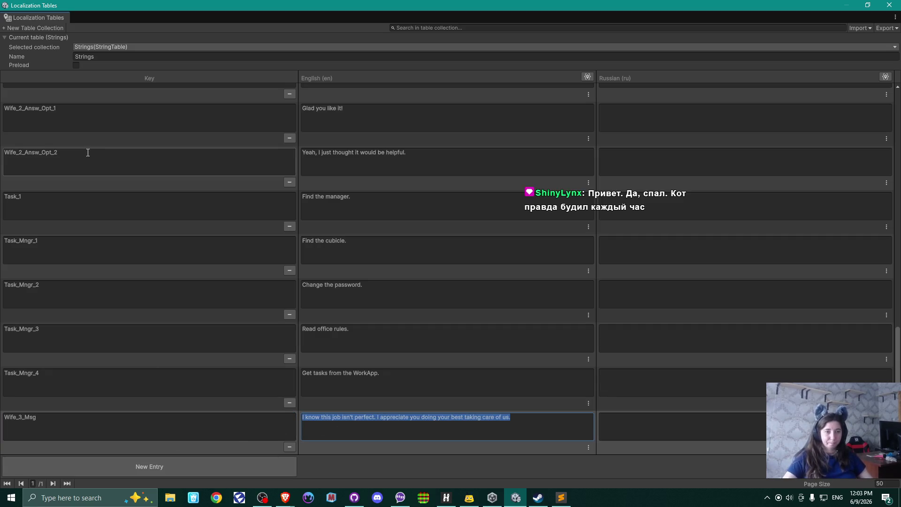
Add another row and paste the copied key as the base for Wife_3_Answ_Opt_1
click(71, 120)
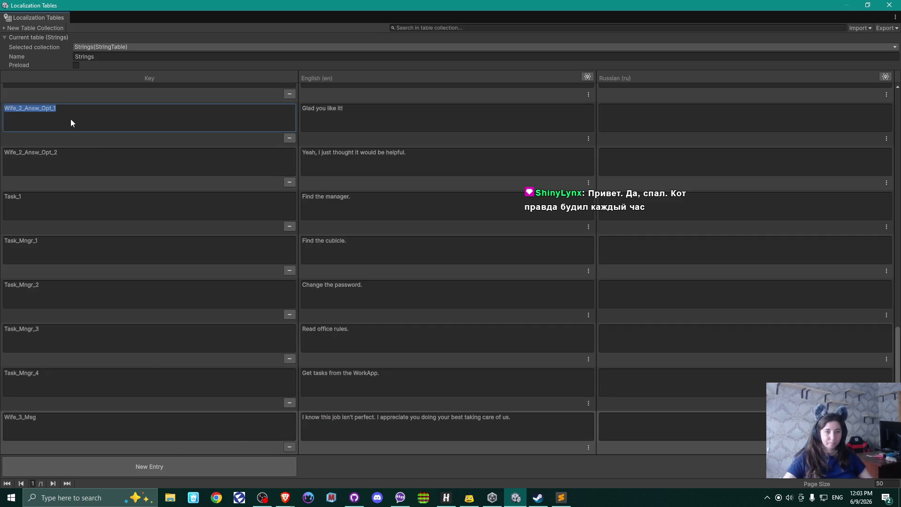
click(126, 466)
click(88, 426)
text(Wife_2_Answ_Opt_1)
click(22, 420)
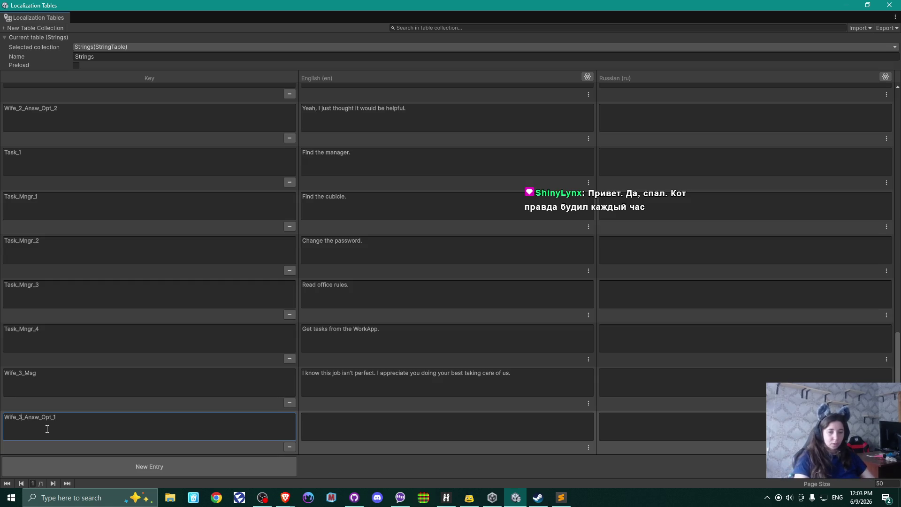
click(367, 424)
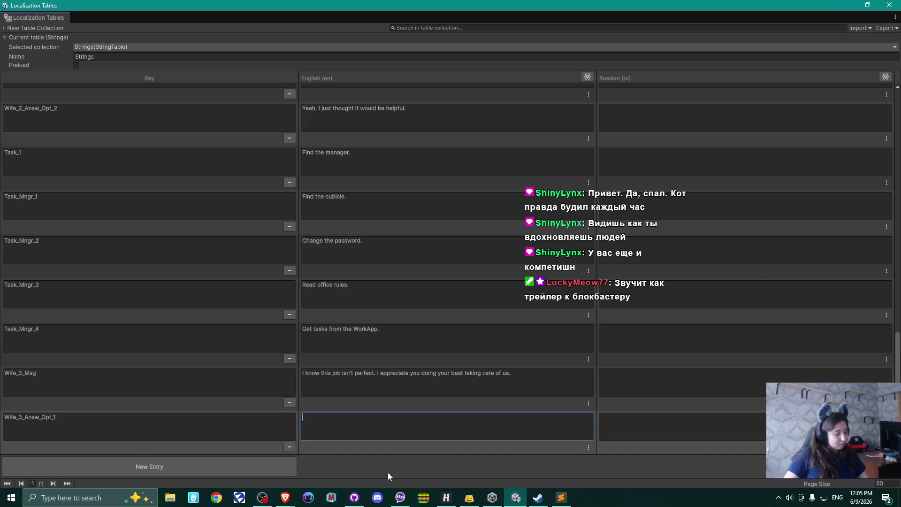
Copy the first answer 'It'll do for now…' from Miro into Wife_3_Answ_Opt_1's English text
key(alt+Tab)
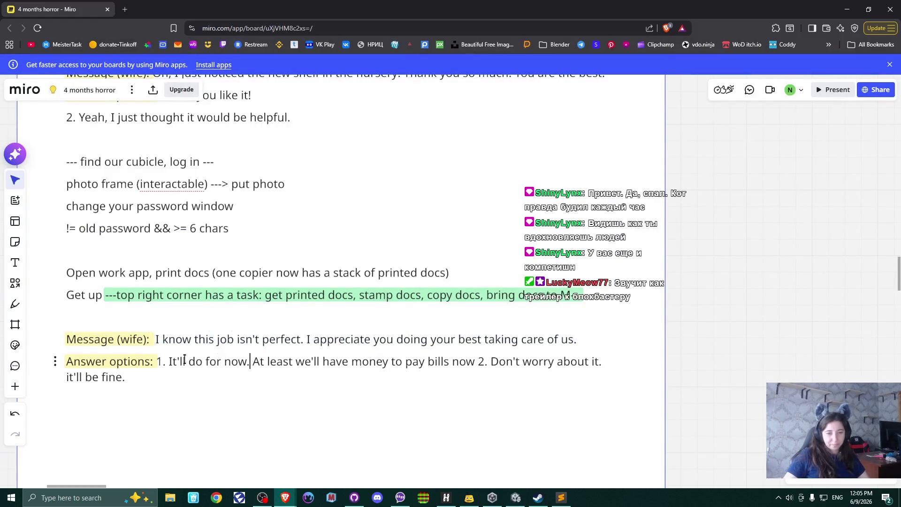
drag(170, 362, 474, 361)
key(ctrl+c)
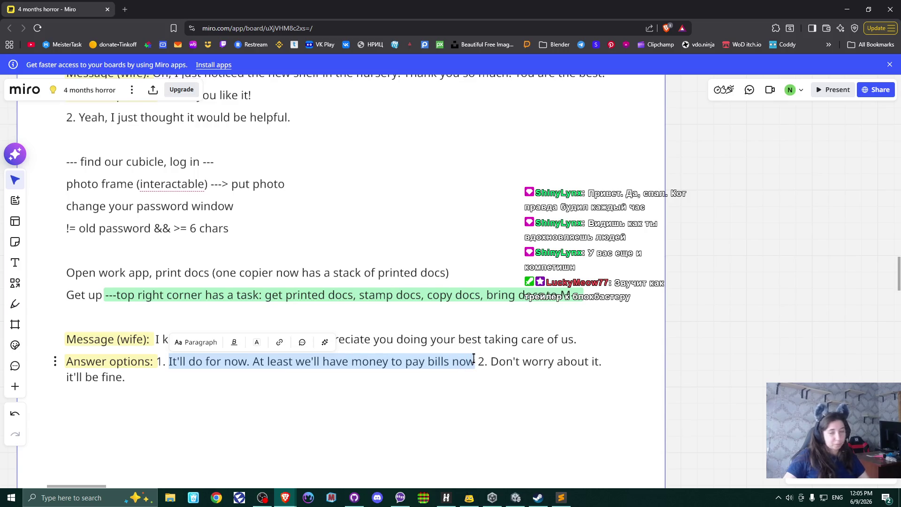
key(alt+Tab)
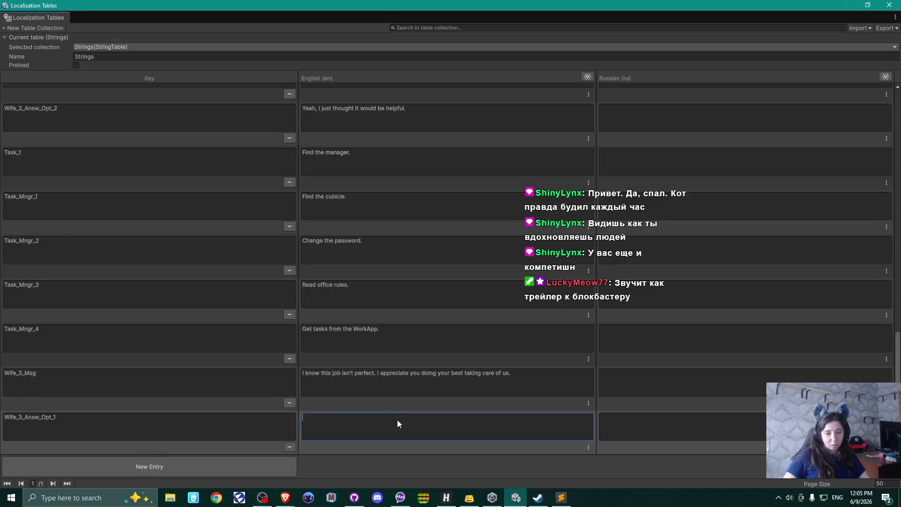
key(ctrl+v)
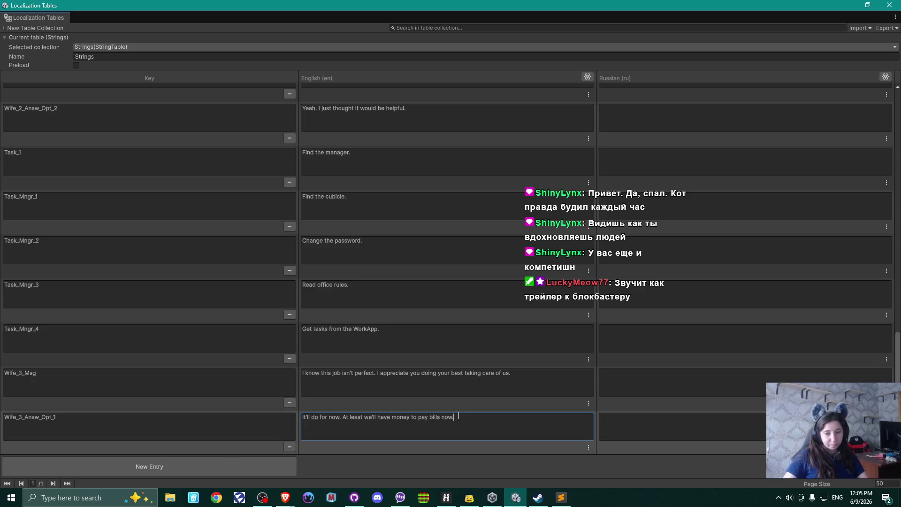
Add a new entry keyed Wife_3_Answ_Opt_2
click(187, 462)
click(73, 373)
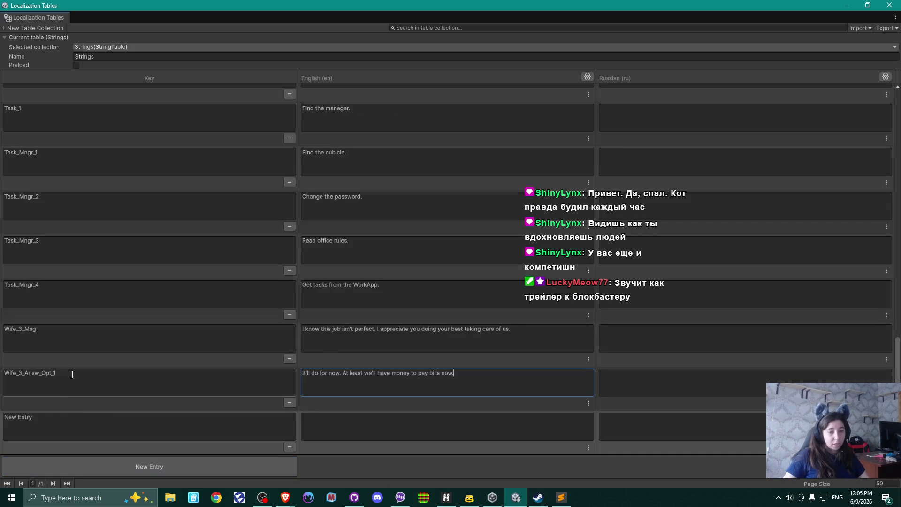
key(ctrl+c)
click(83, 424)
key(ctrl+v)
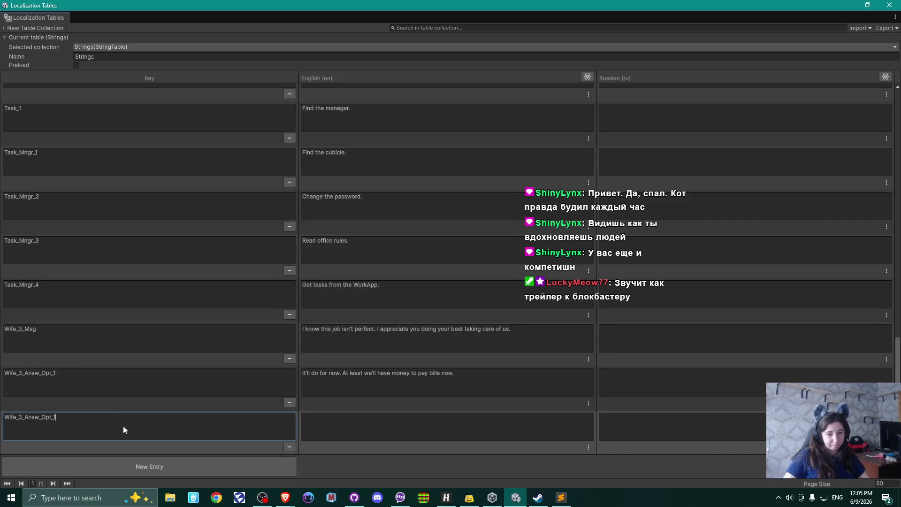
text(2)
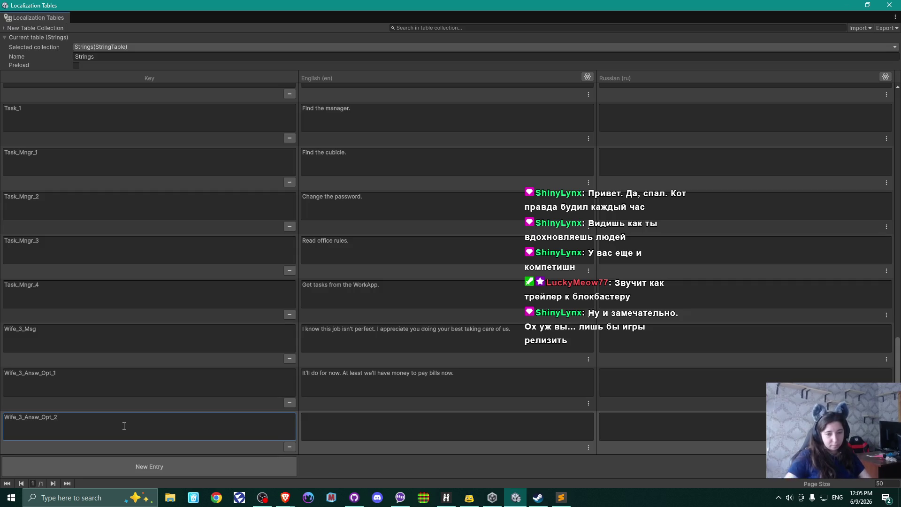
click(394, 430)
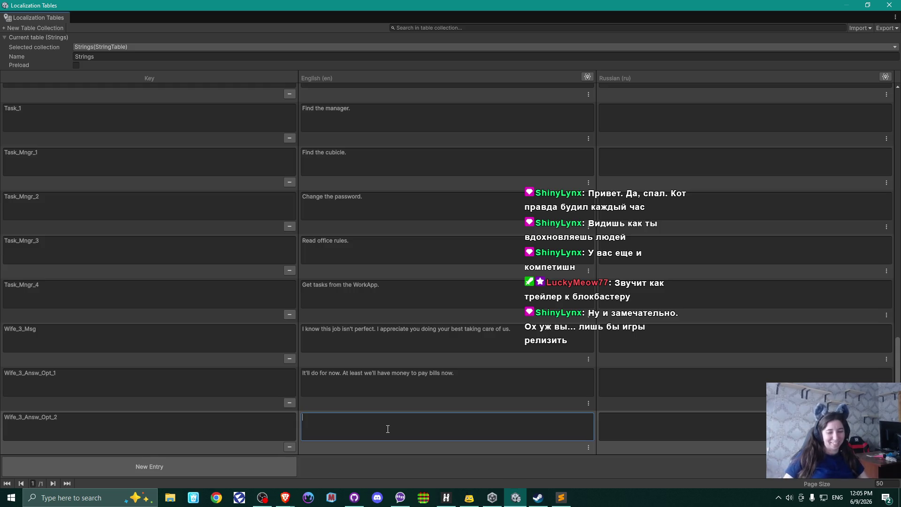
Fill Wife_3_Answ_Opt_2's English text with 'Don't worry about it. It'll be fine.' from Miro
key(alt+Tab)
click(491, 362)
shift+click(169, 380)
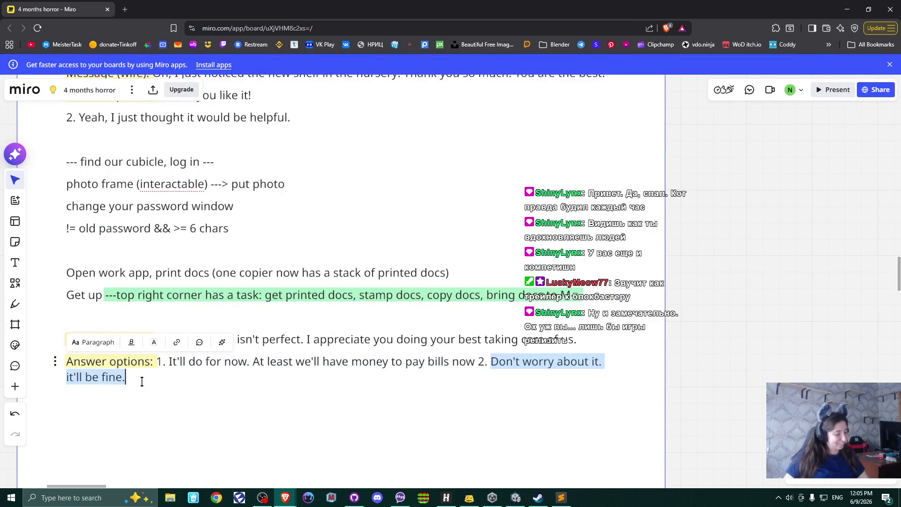
key(alt+Tab)
click(363, 428)
key(ctrl+v)
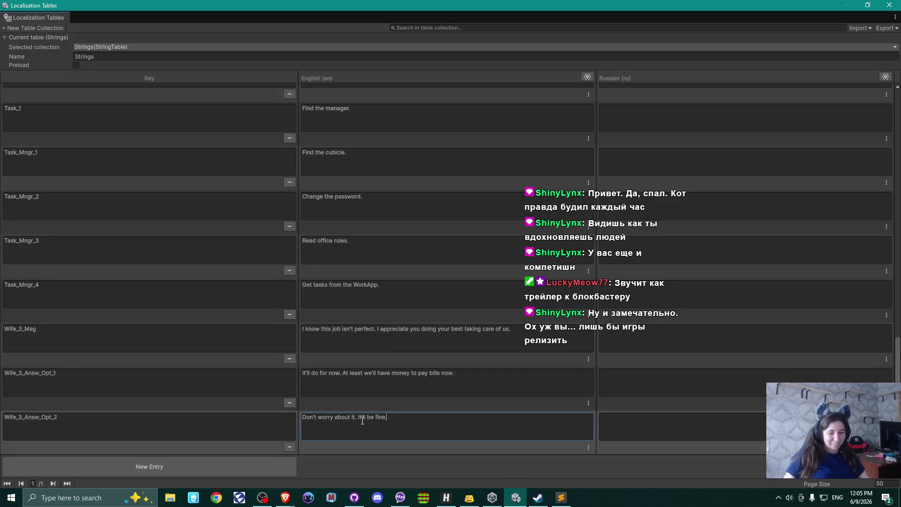
Move the Miro board to read the script's later lines, then return to Unity
key(alt+Tab)
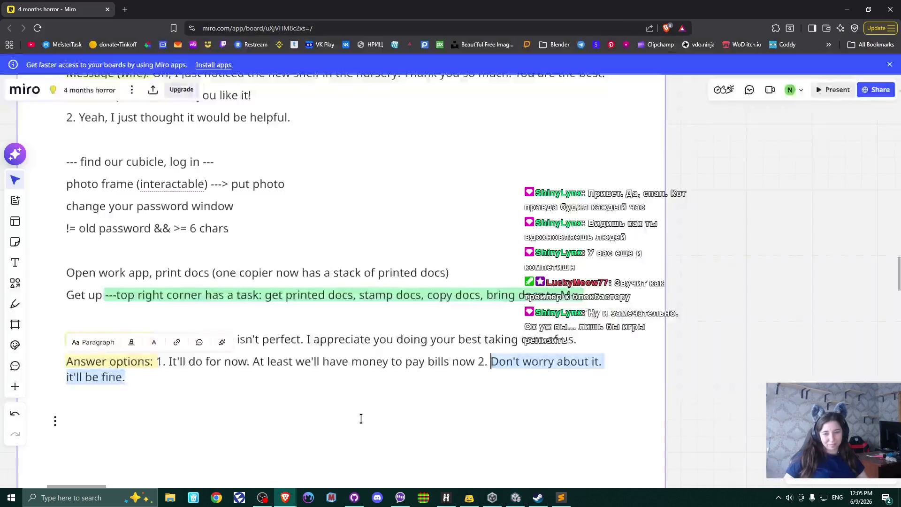
click(338, 388)
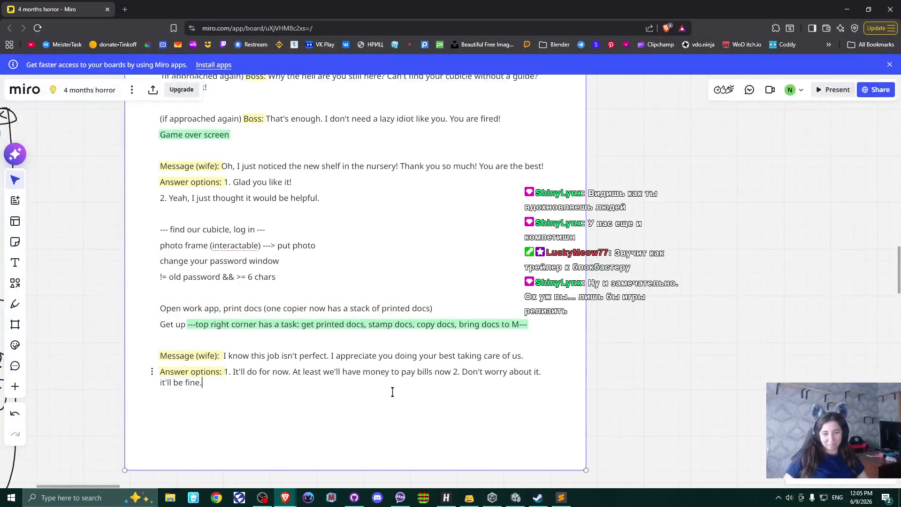
scroll(365, 355, up, 3)
scroll(362, 381, up, 1)
drag(362, 381, 425, 390)
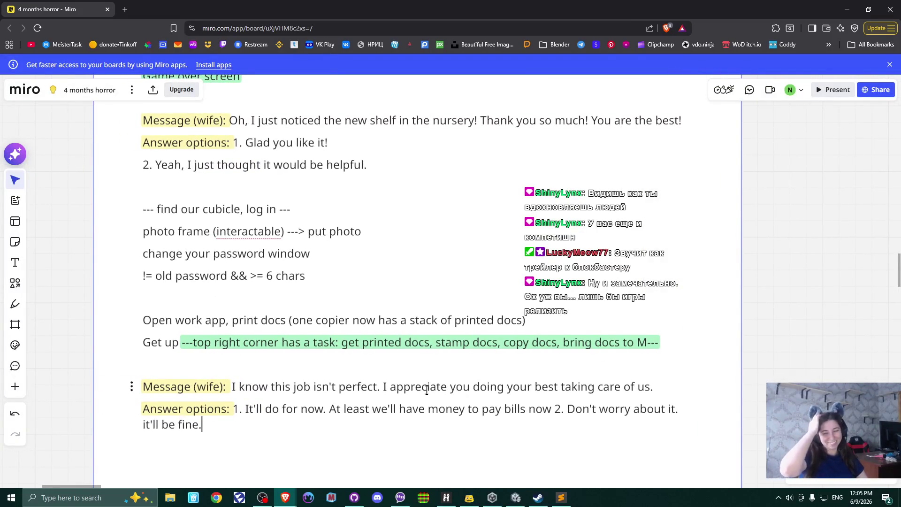
mouse_move(427, 376)
mouse_down()
mouse_move(423, 348)
mouse_move(429, 356)
mouse_up()
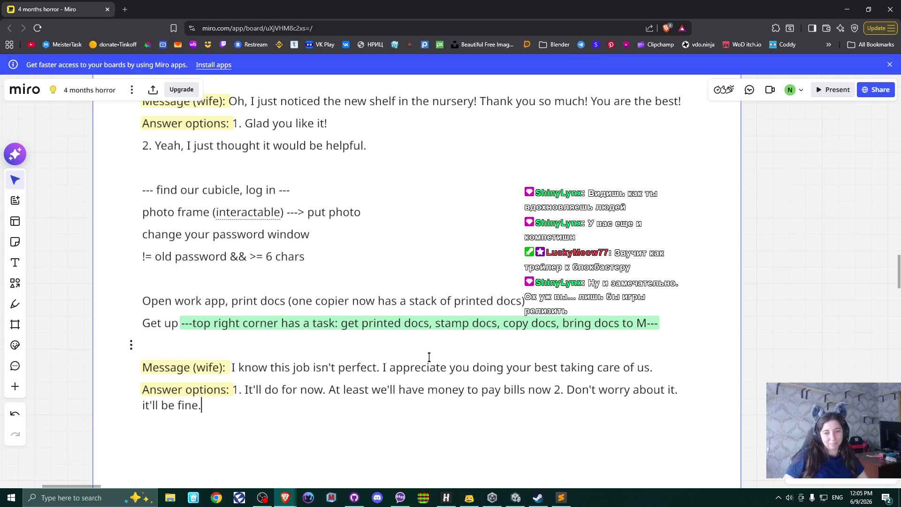
key(alt+Tab)
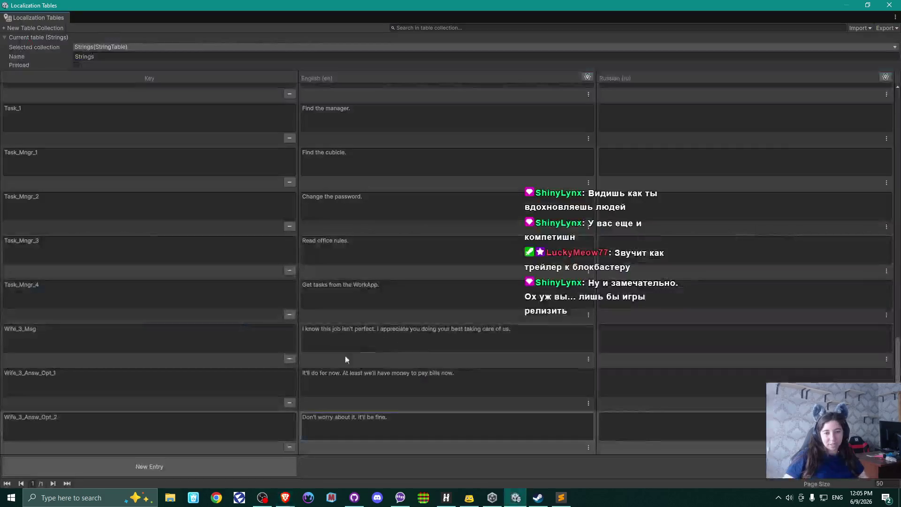
Add an App_Task_1 entry below Wife_3_Answ_Opt_2, leaving its English text empty
click(108, 467)
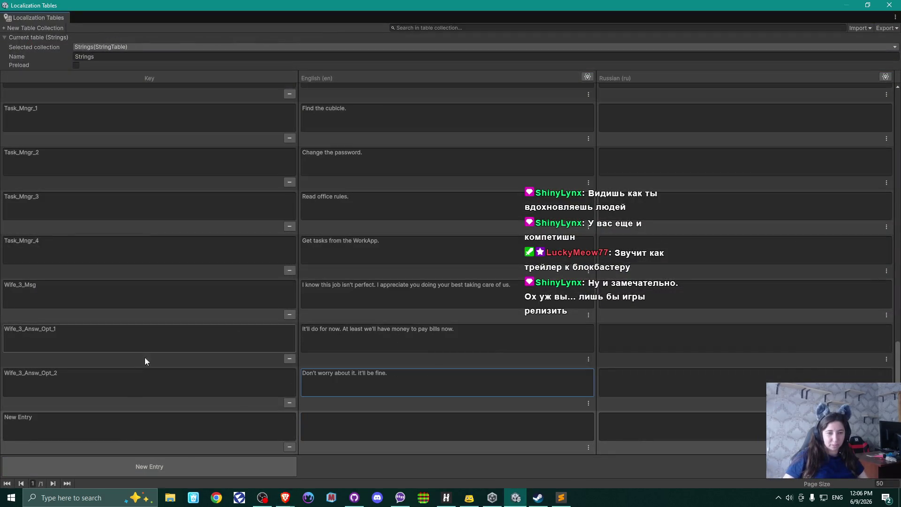
click(97, 424)
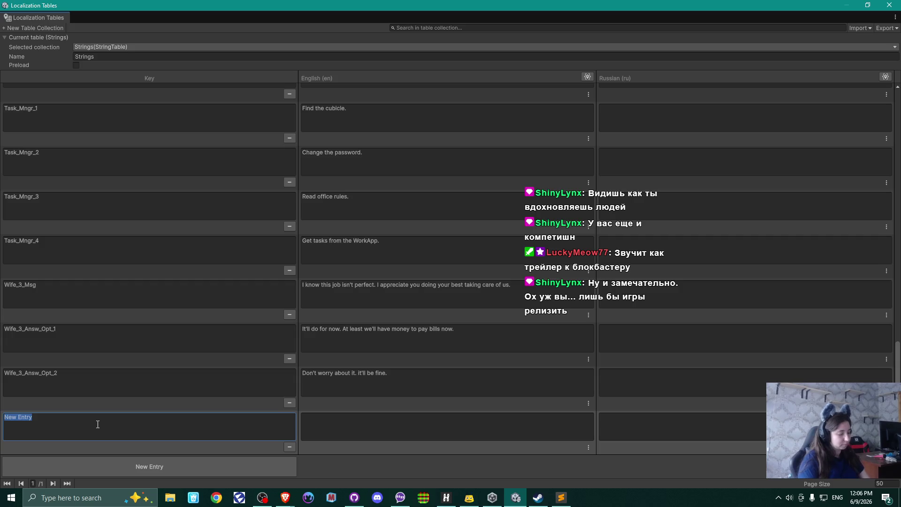
text(App-Task_1)
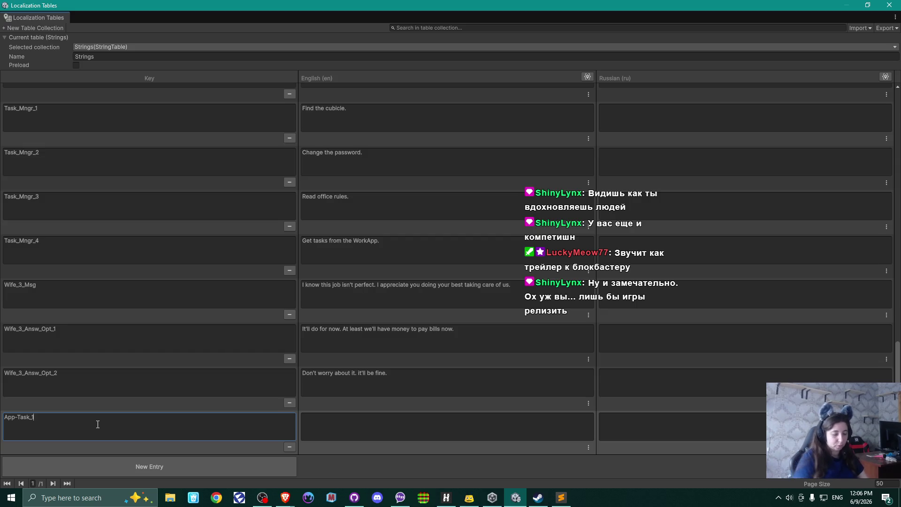
key(BackSpace)
text(_)
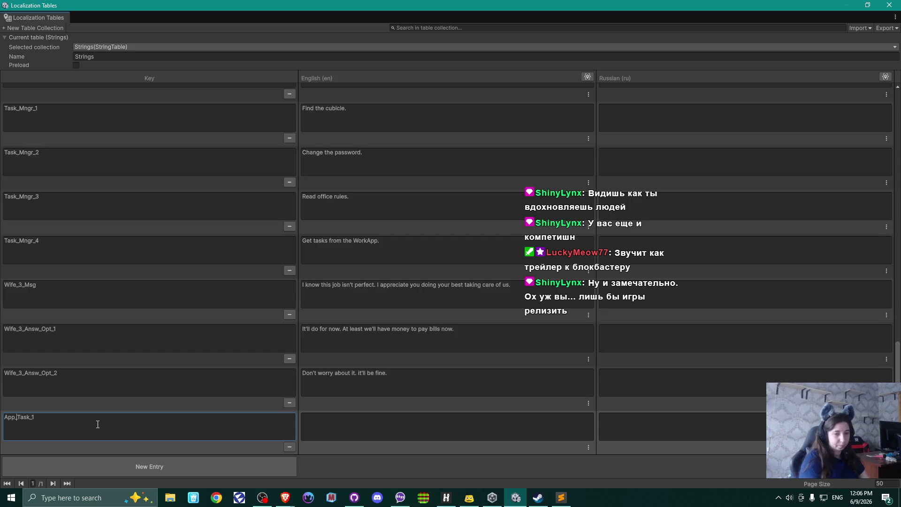
click(392, 419)
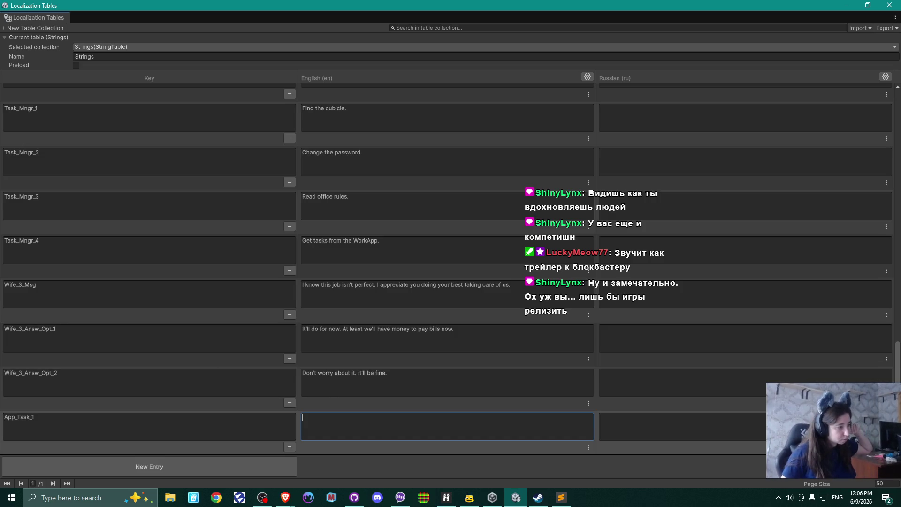
key(alt+Tab)
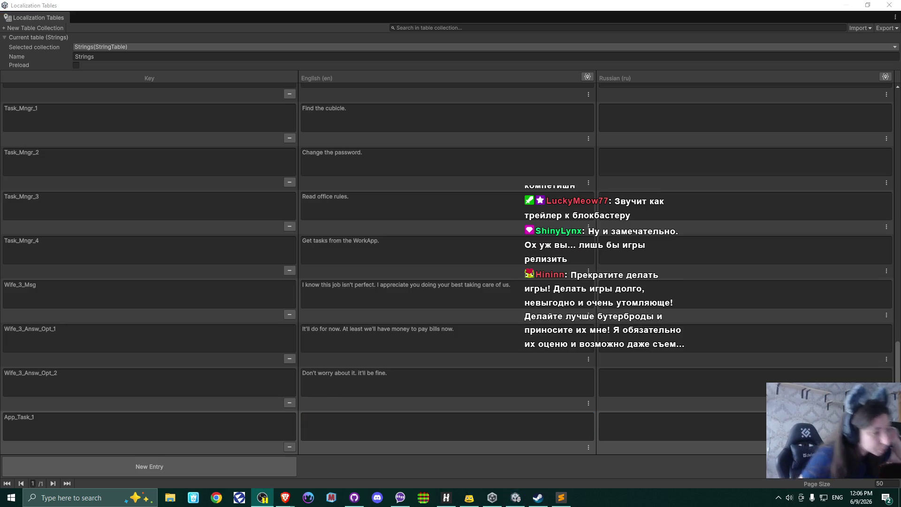
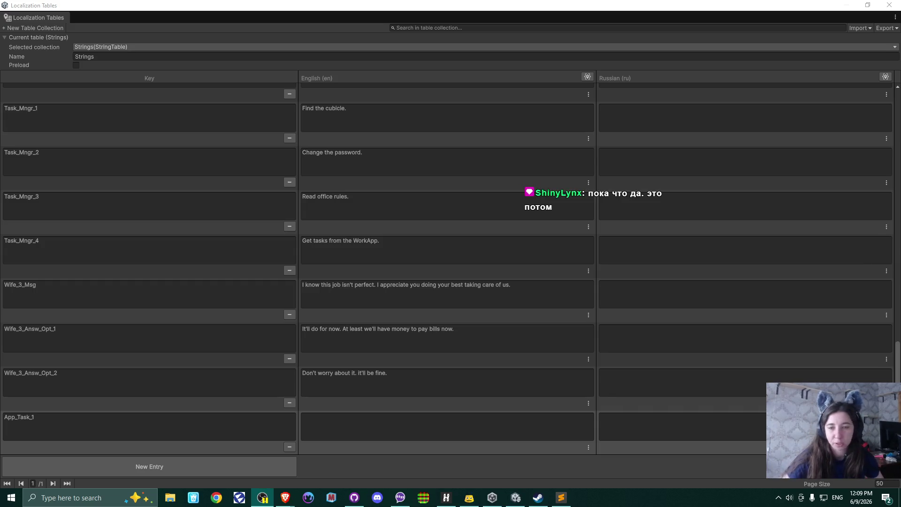
Give App_Task_1 the English text 'Print all documents.' and add a new entry
click(388, 415)
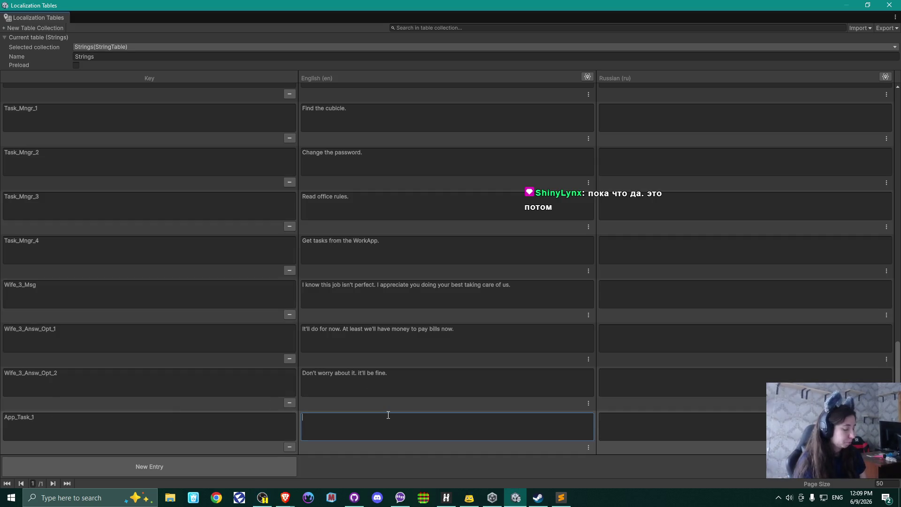
text(Print )
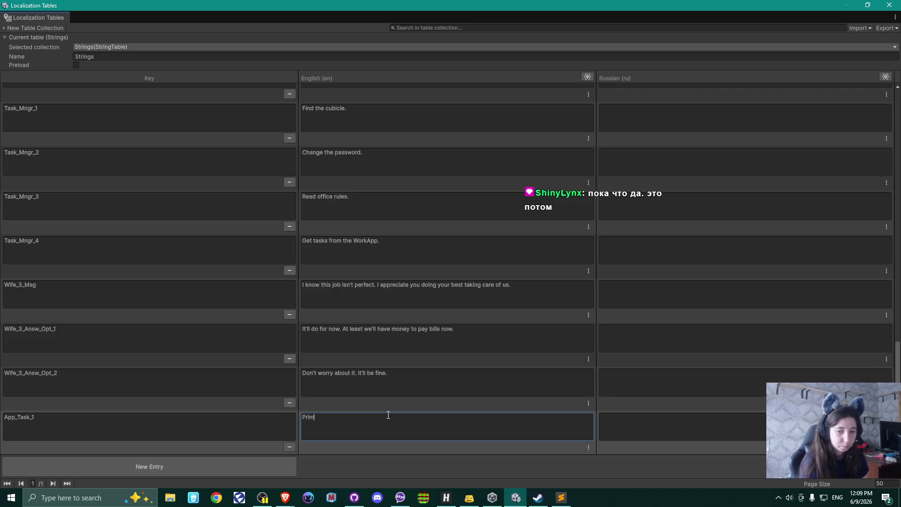
text(all )
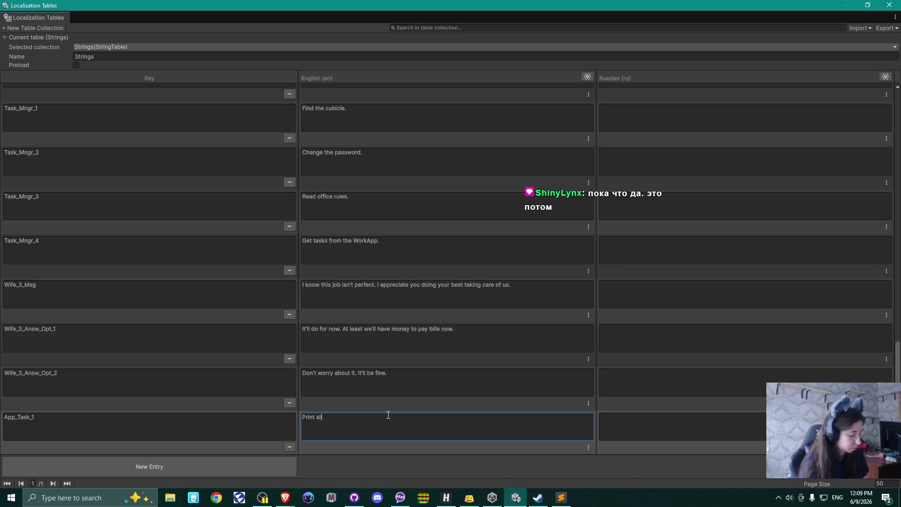
text(documents.)
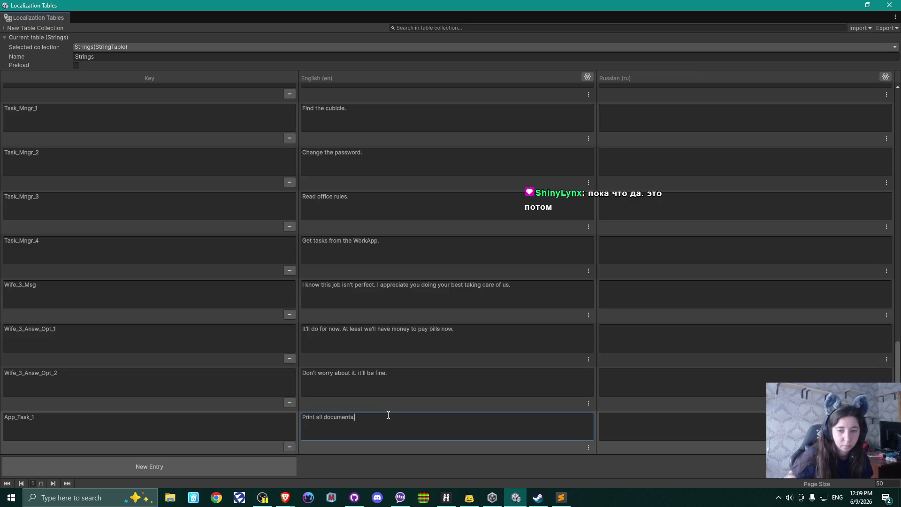
click(134, 464)
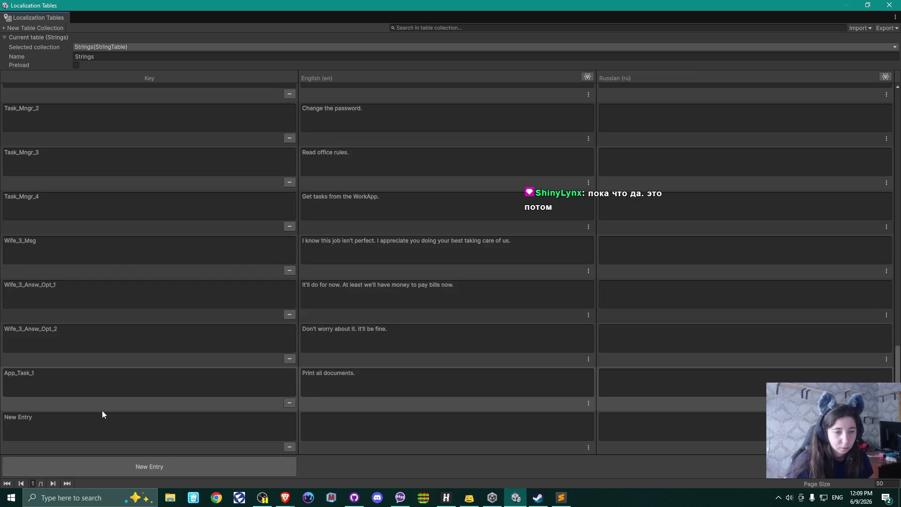
Name the new entry App_Task_2 with English text 'Pick up printed documents.' and add another row
click(67, 377)
key(ctrl+c)
click(84, 417)
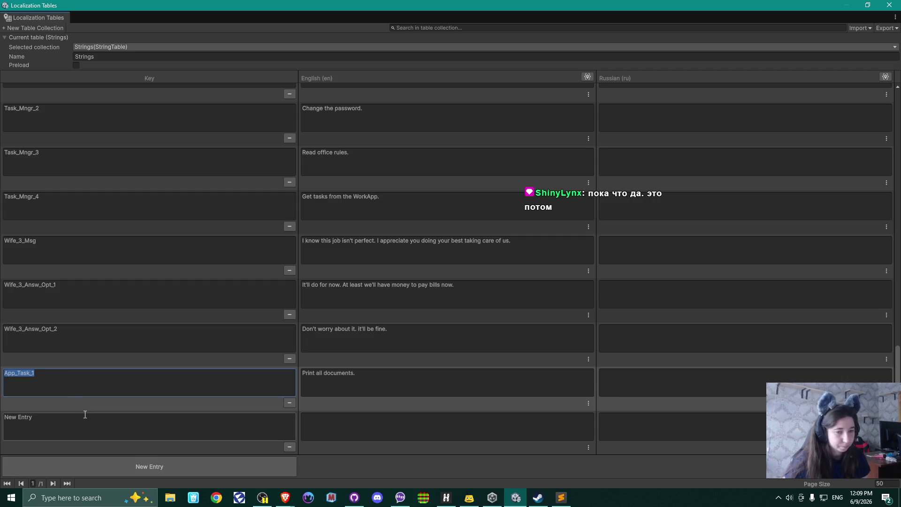
key(ctrl+v)
key(BackSpace)
text(2)
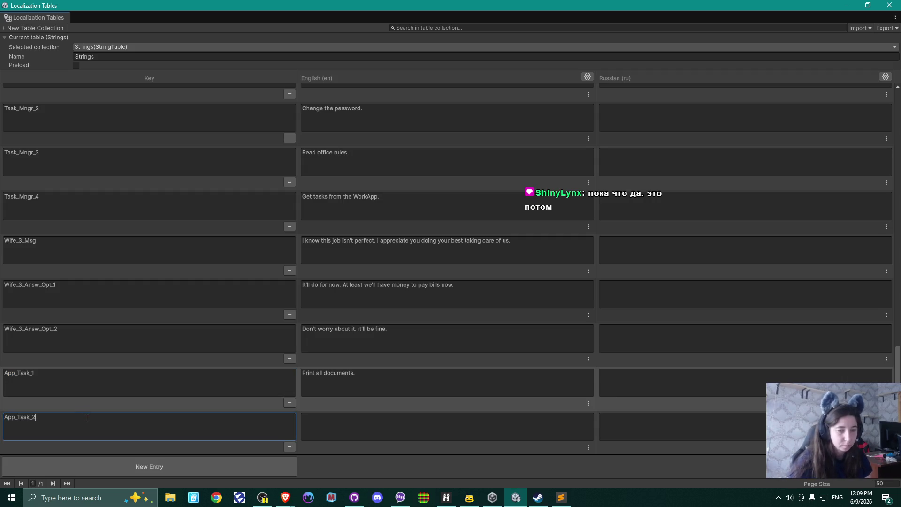
click(403, 426)
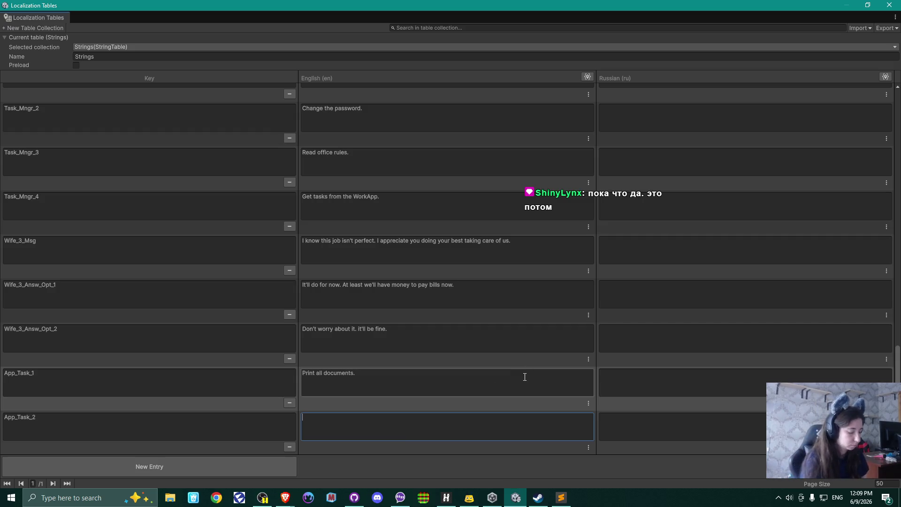
text(Pick)
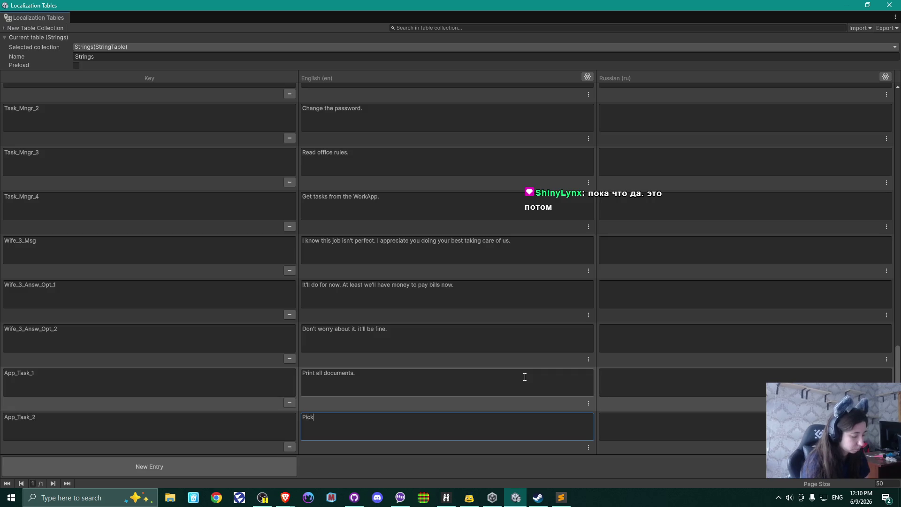
text( up pr)
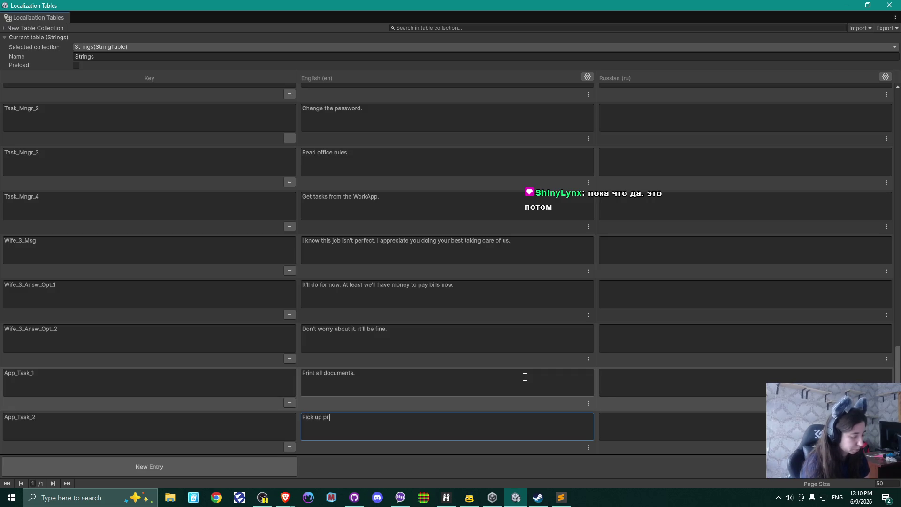
text(inted docu)
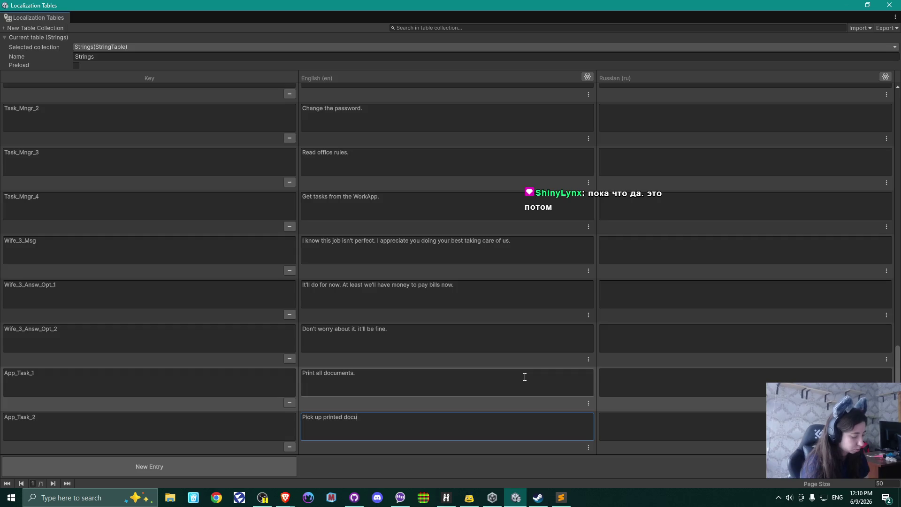
text(ments.)
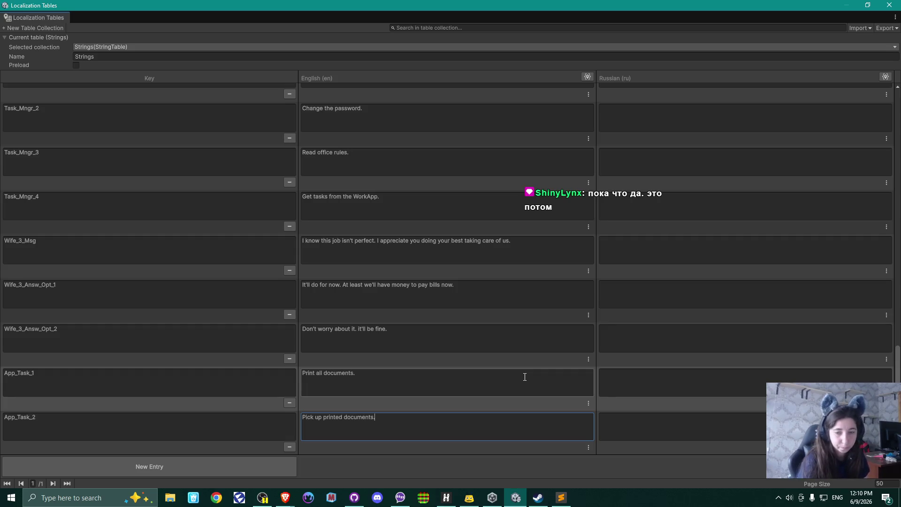
click(151, 465)
click(135, 424)
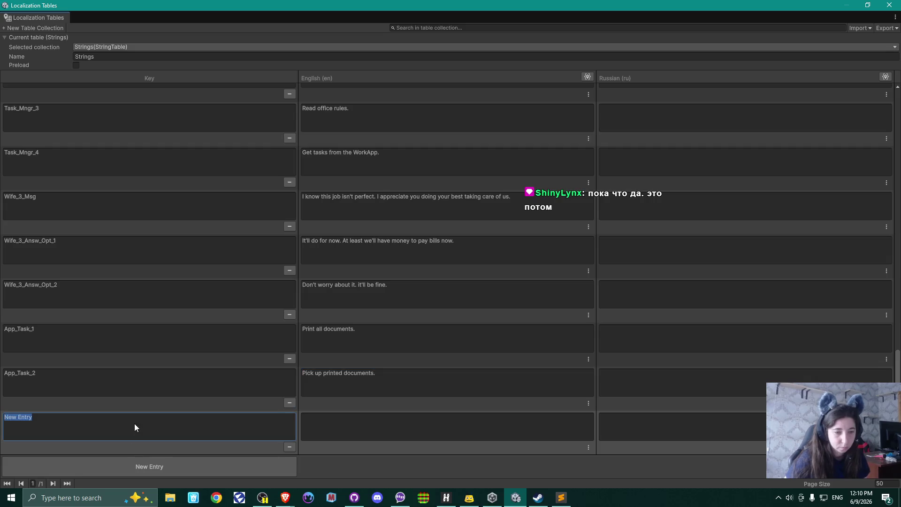
Enter 'Get the stamp from administrator.' as the new row's English text, fixing the typo
click(329, 423)
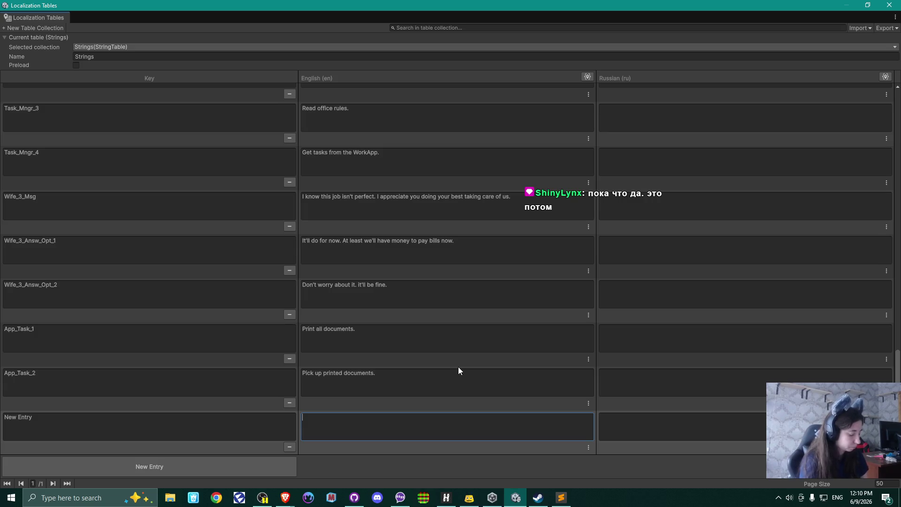
text(Get th)
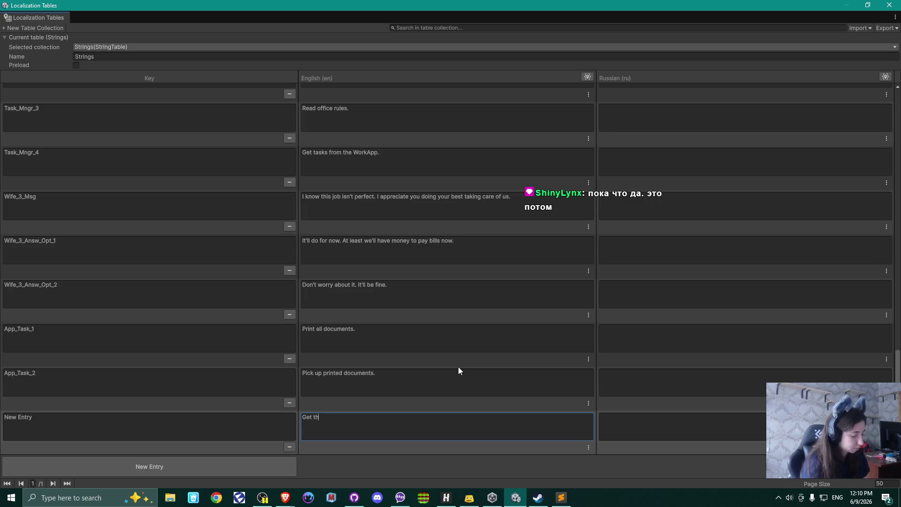
text(e st)
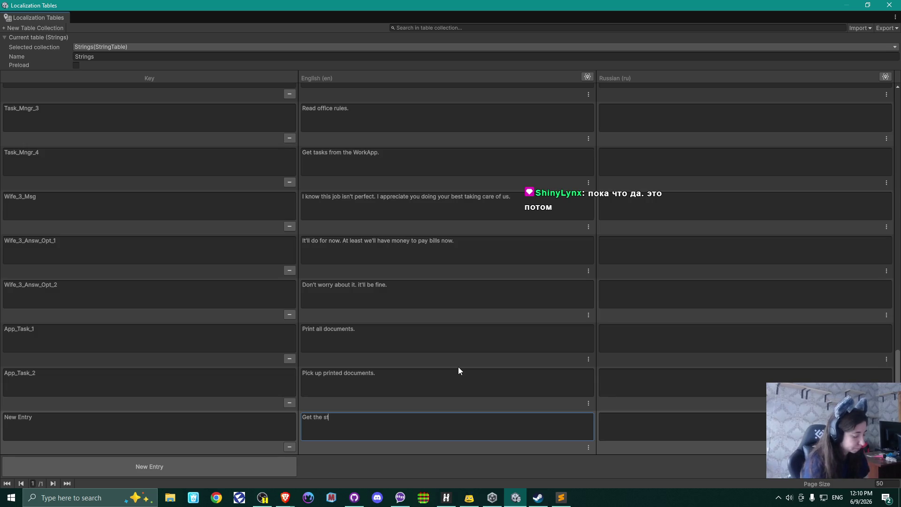
text(amp from)
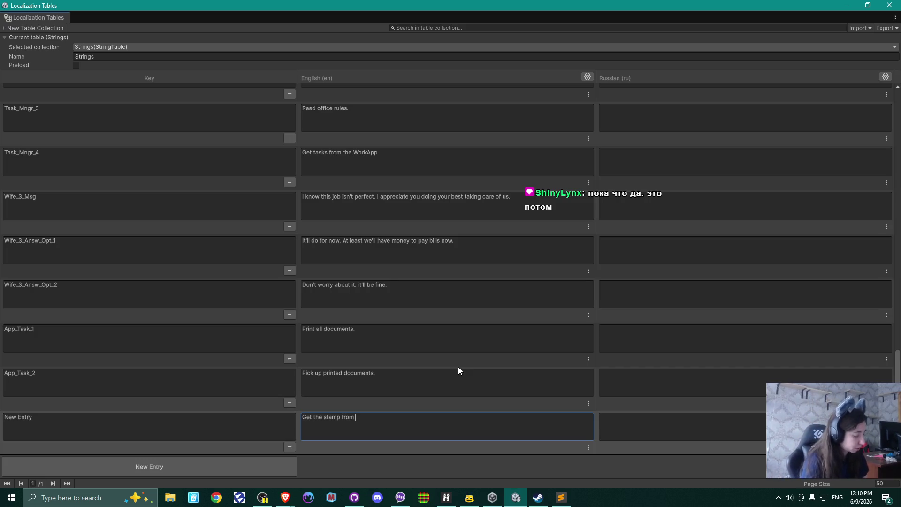
text(adm)
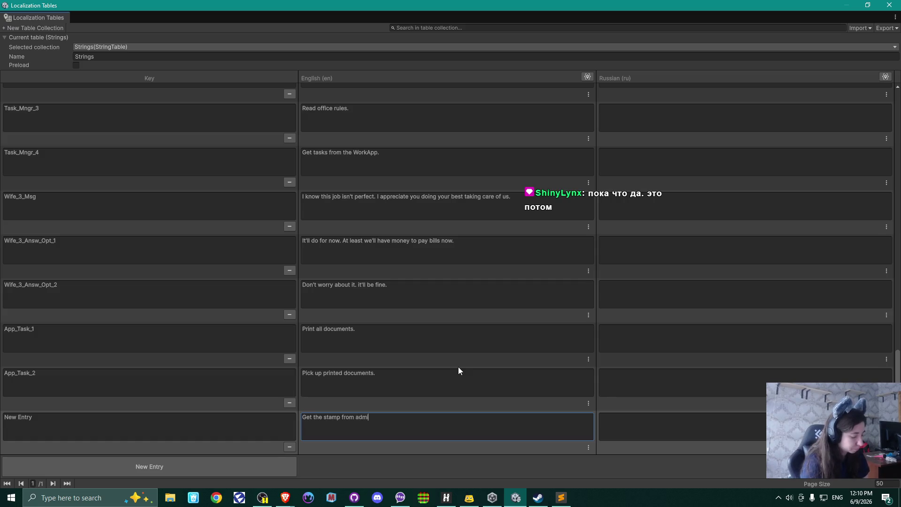
text(inistartor)
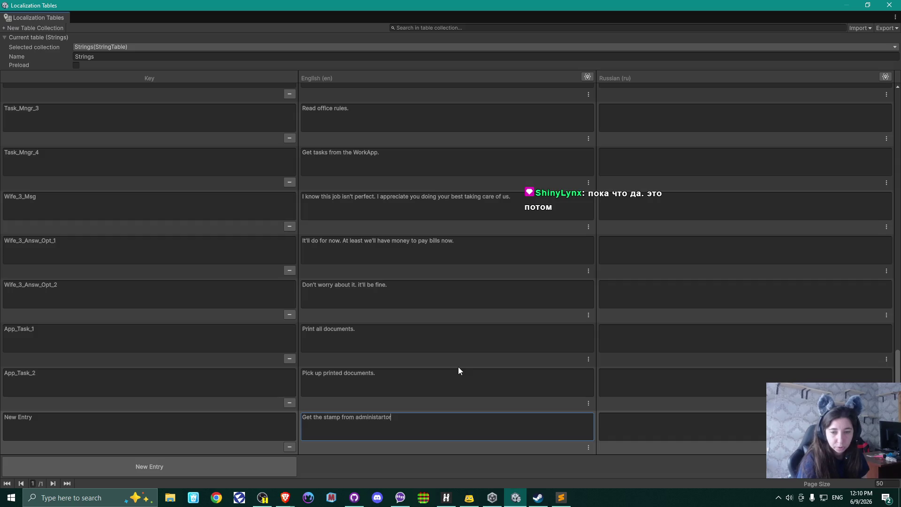
key(Left)
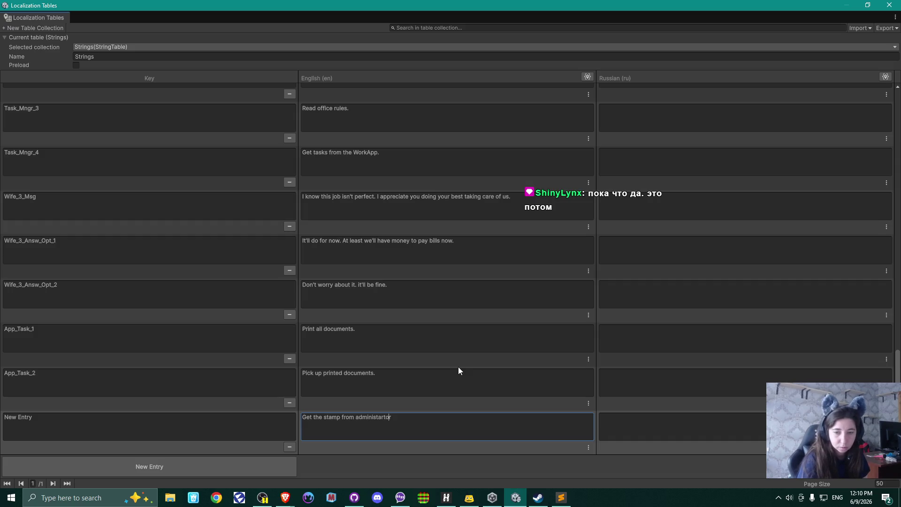
key(Delete)
text(a)
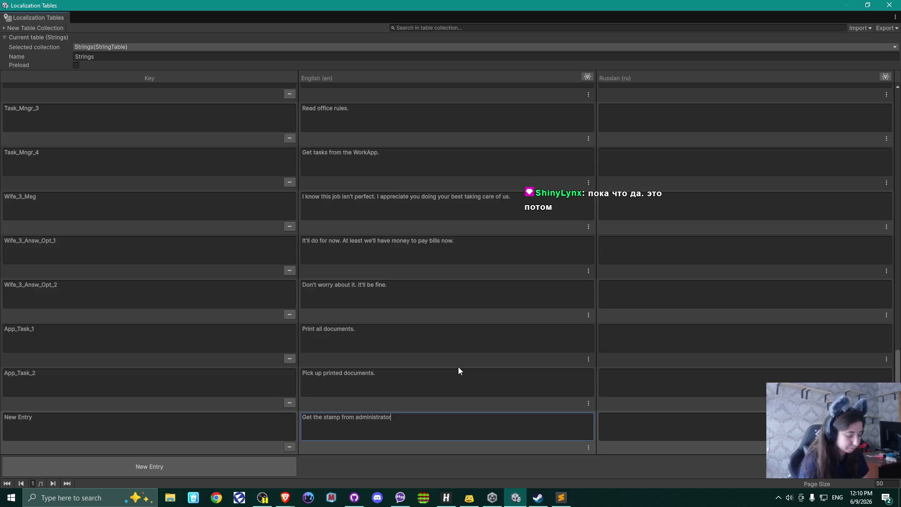
text(.)
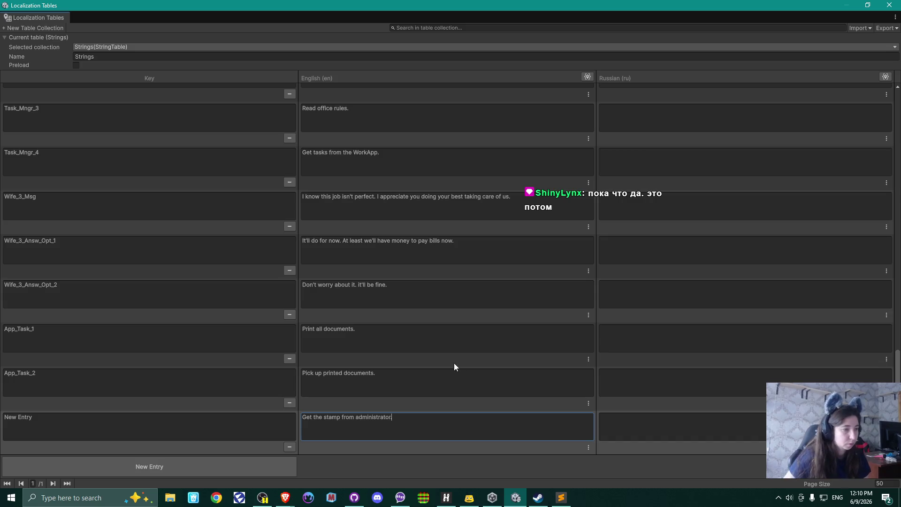
Add another row, rename the previous entry's key to App_Task_3, and paste the task key into the newest row
click(150, 467)
click(44, 376)
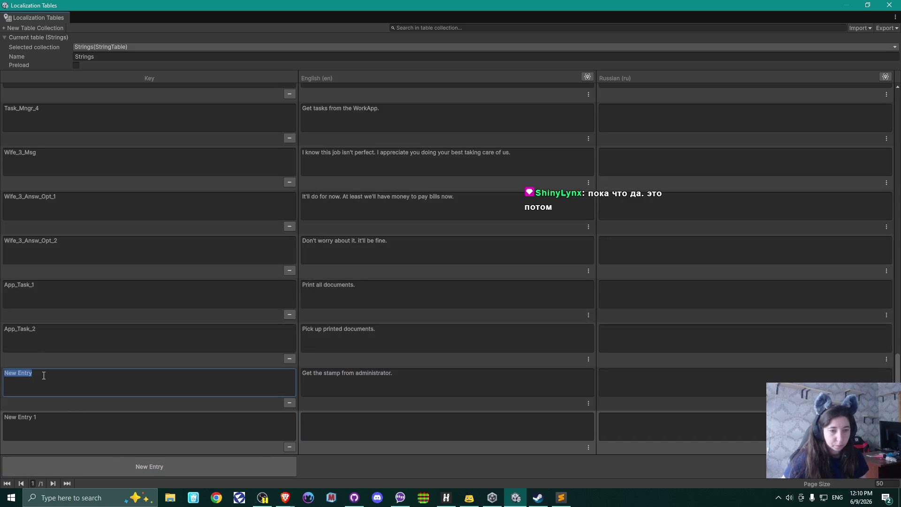
key(ctrl+v)
key(BackSpace)
text(3)
click(51, 422)
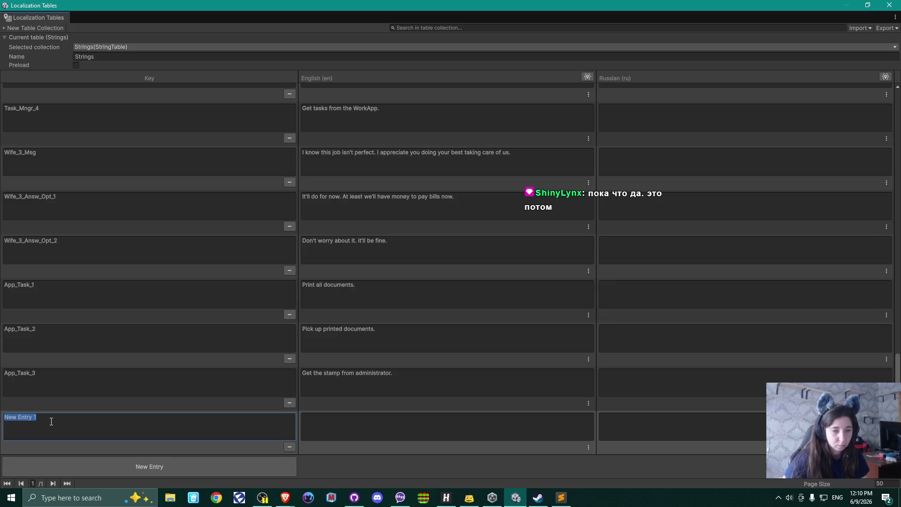
key(ctrl+v)
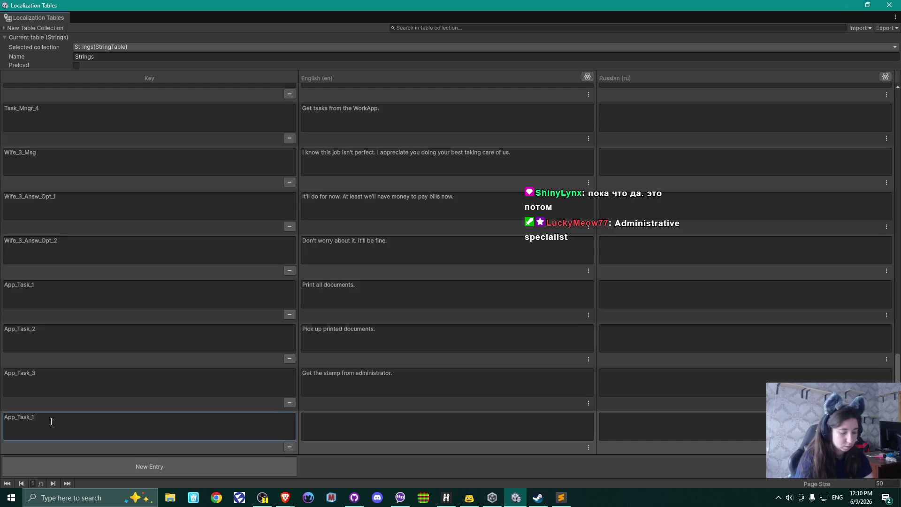
text(4)
Give App_Task_4 the English text 'Stamp the documents.', correcting the 'documants' typo
click(393, 420)
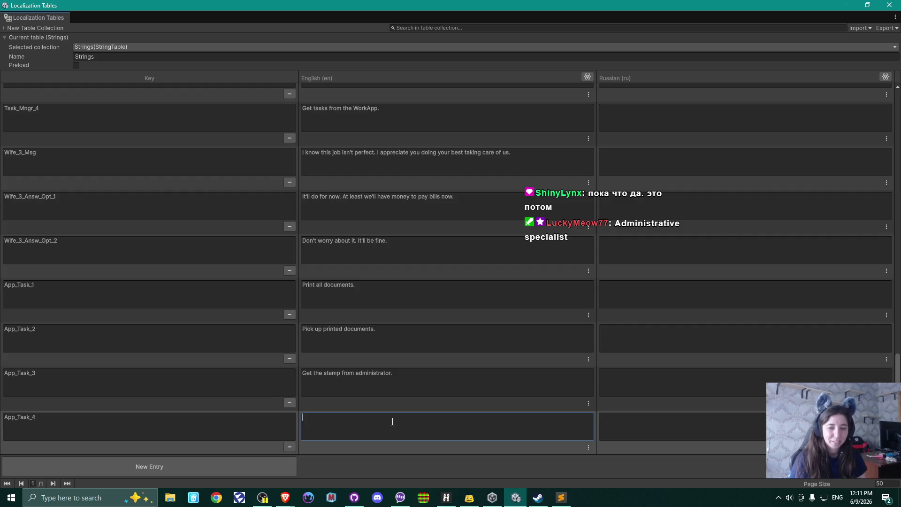
text(St)
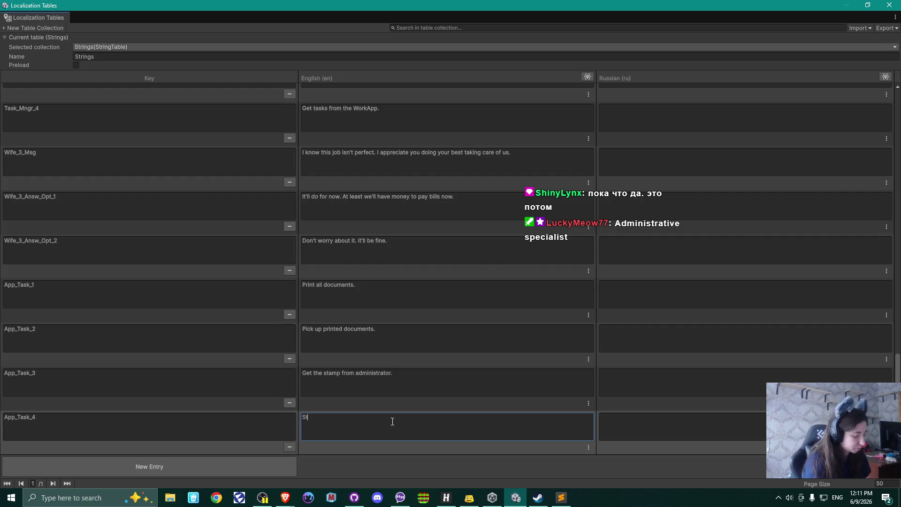
text(amp th)
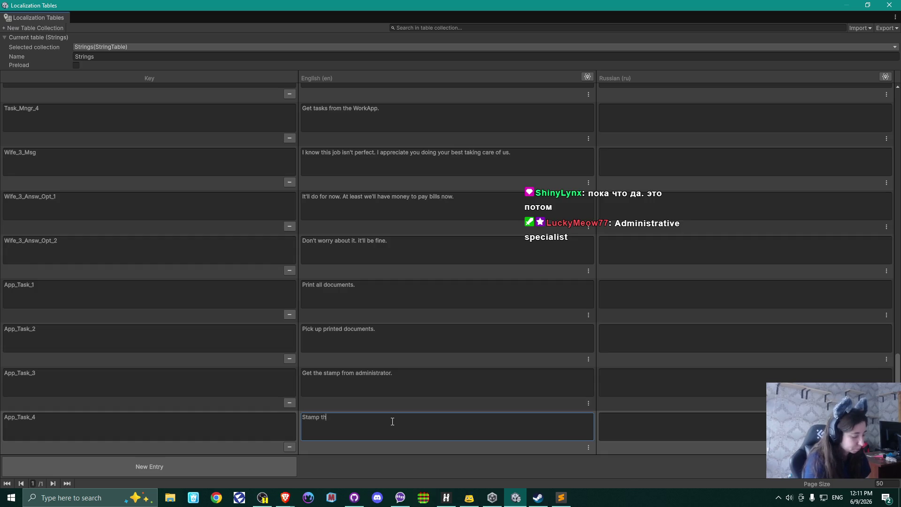
text(e documants)
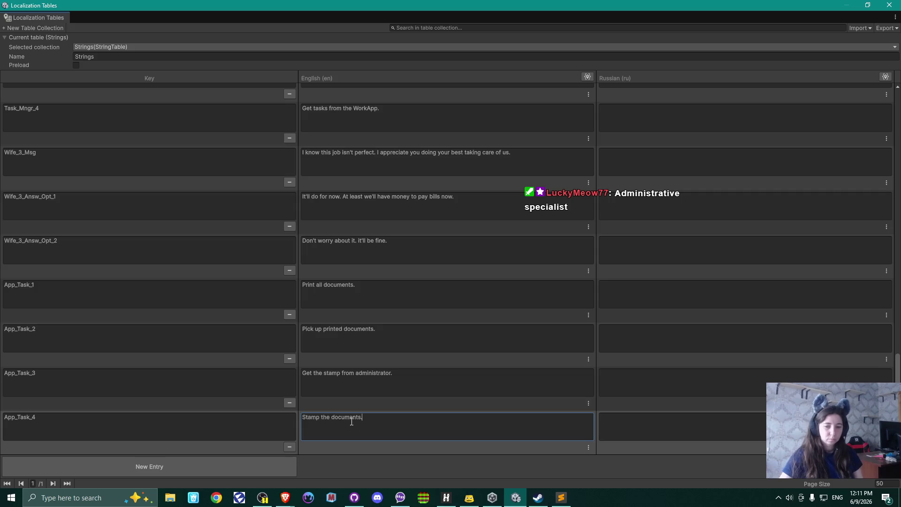
key(Left)
key(Left)
key(Left)
key(BackSpace)
text(e)
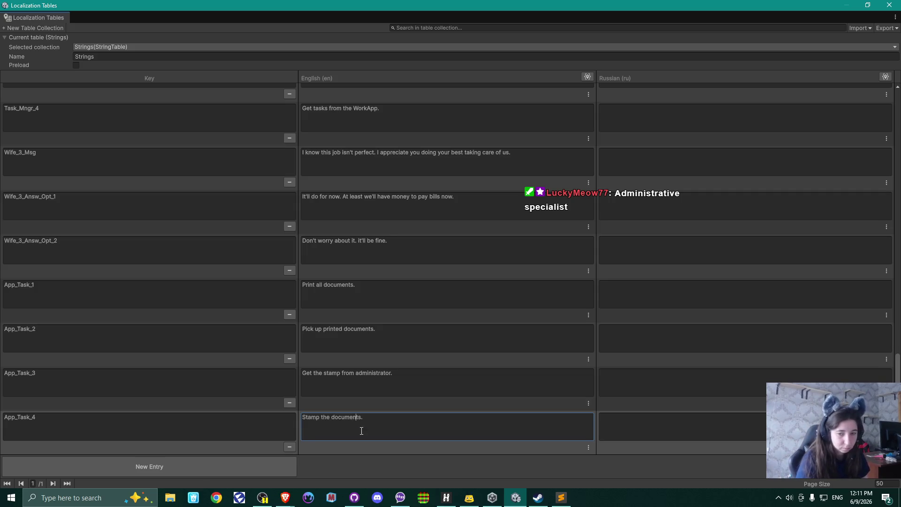
click(286, 497)
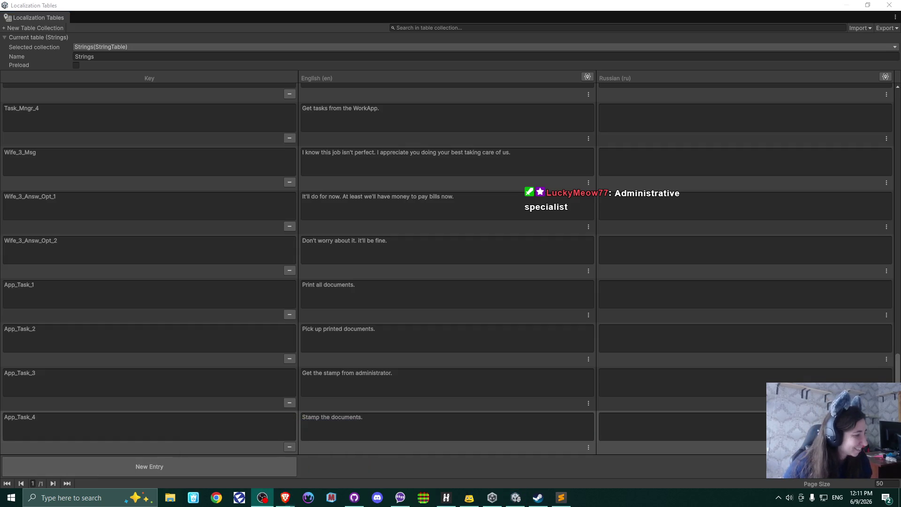
Open the Multitran dictionary in a new browser tab beside the Miro board
click(287, 498)
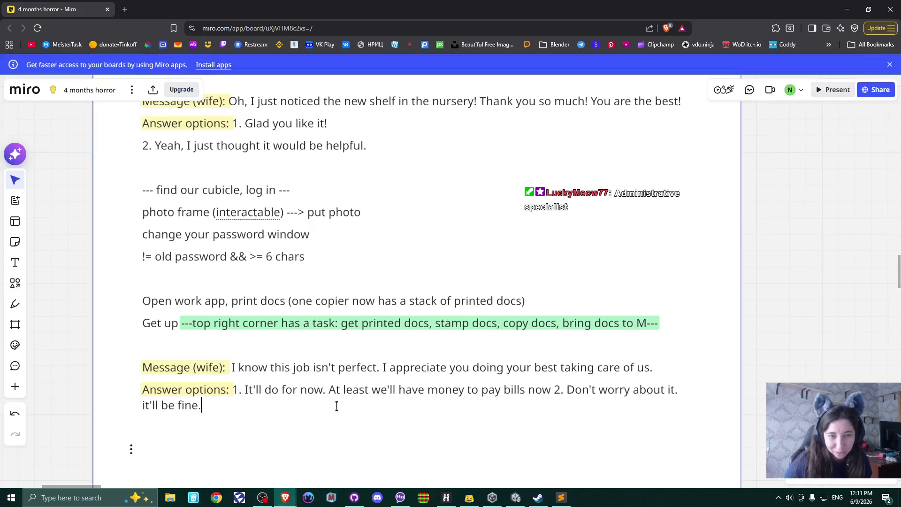
key(ctrl+t)
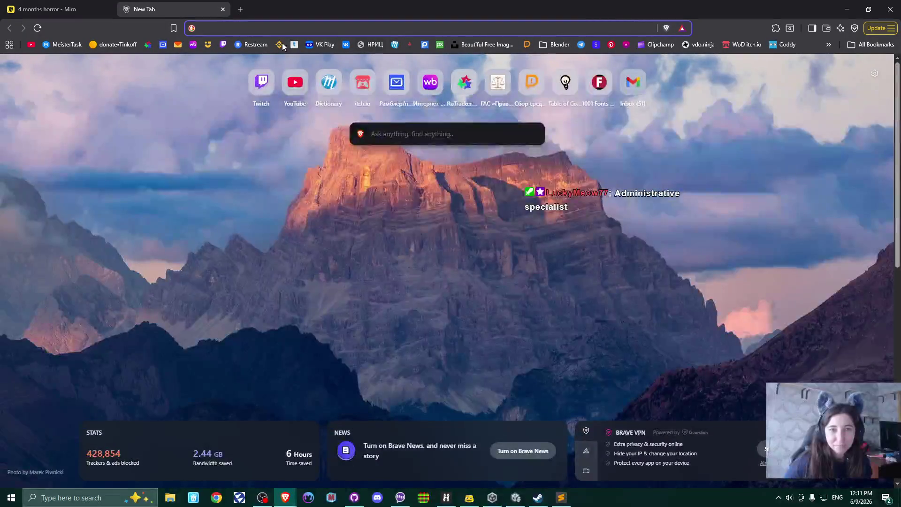
click(59, 9)
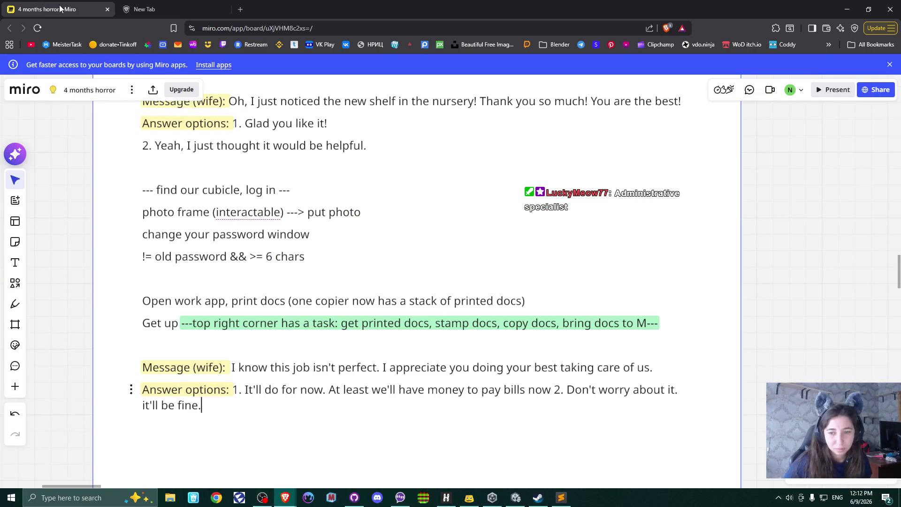
click(172, 7)
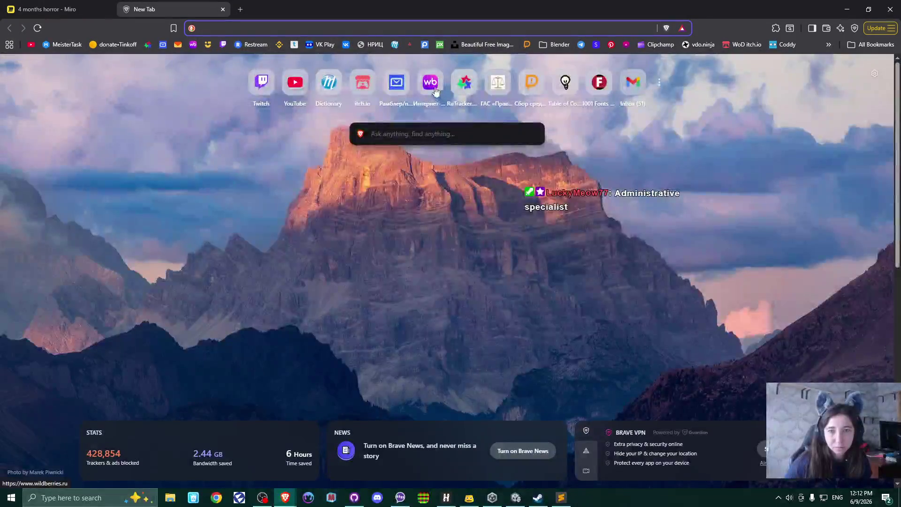
click(329, 83)
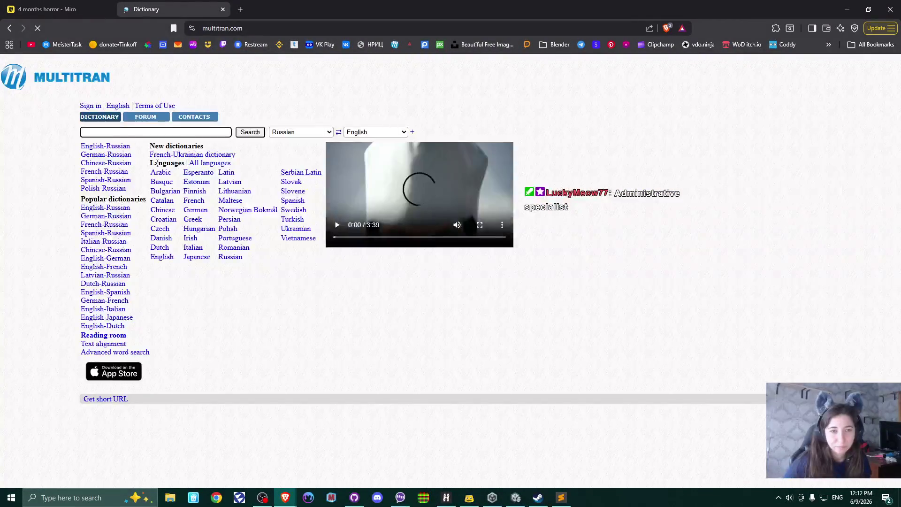
Look up 'документ' in Multitran, then return to the Unity localization table
text(документ)
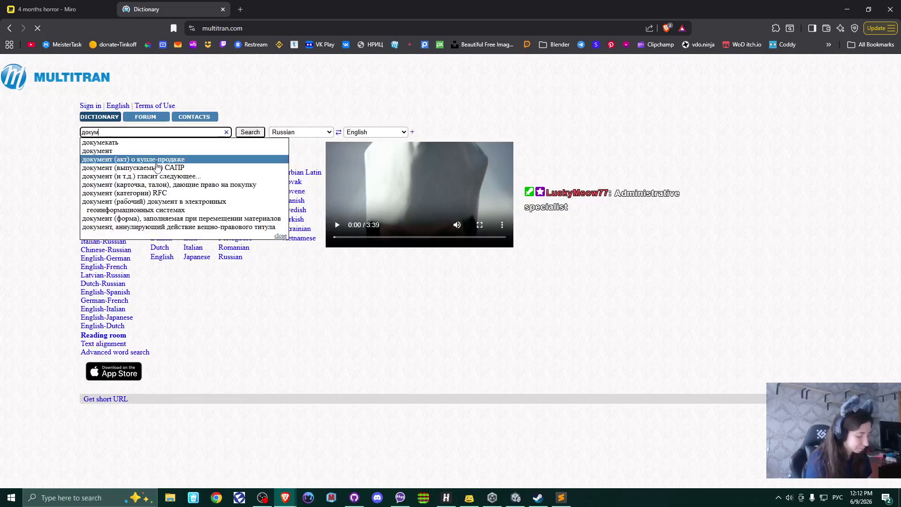
key(Return)
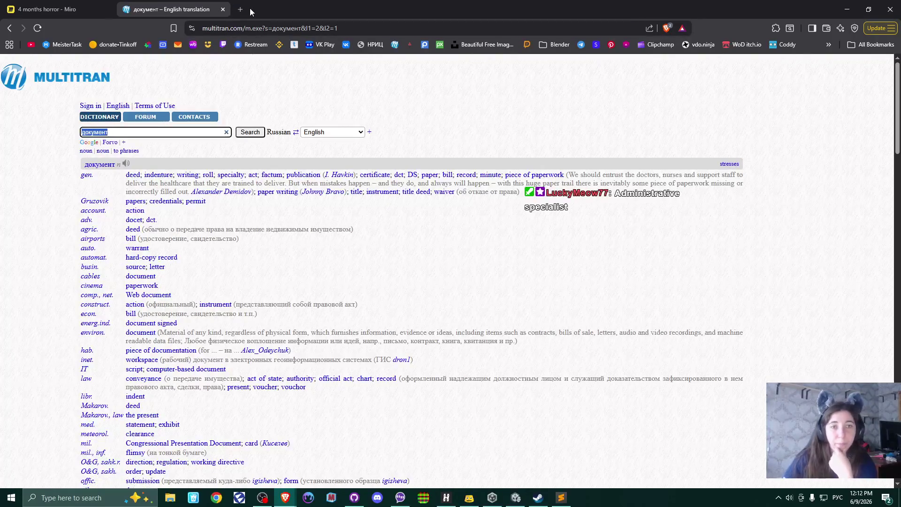
click(845, 6)
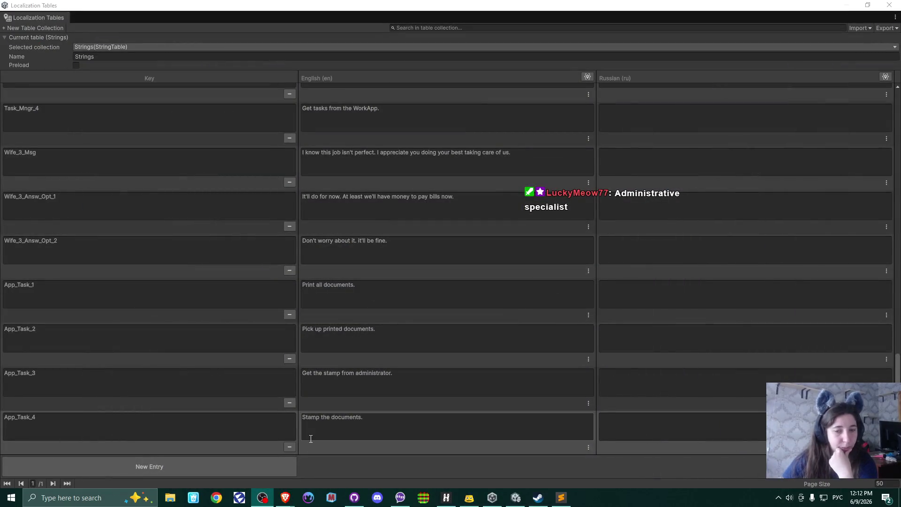
Add an App_Task_5 entry below App_Task_4, leaving its English text blank
click(128, 468)
click(53, 426)
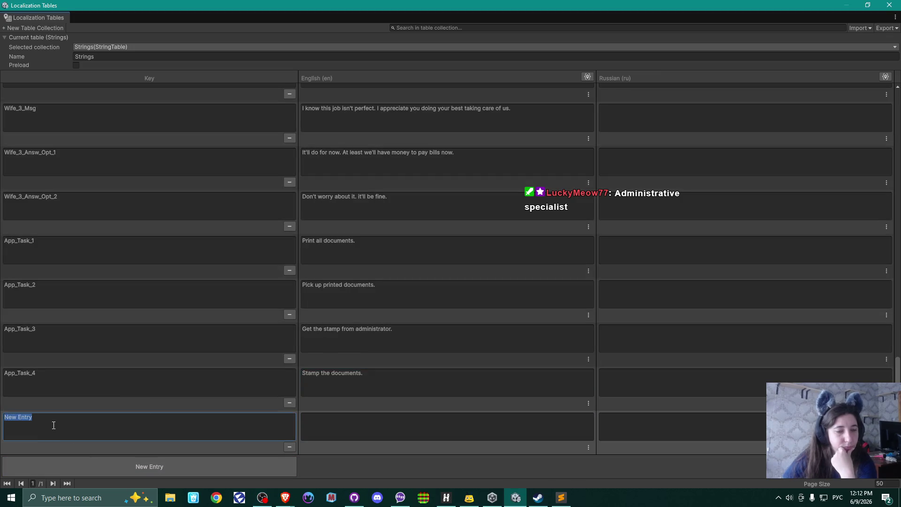
text(App_Task_1)
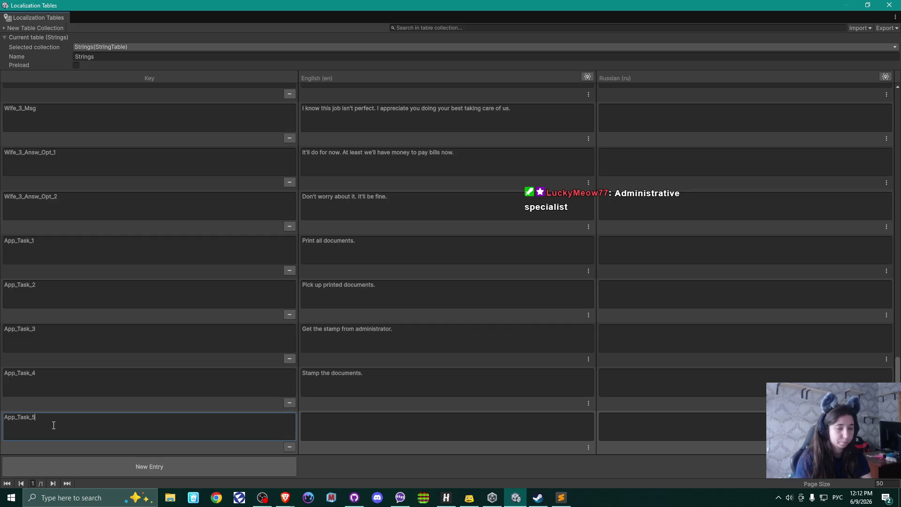
click(374, 417)
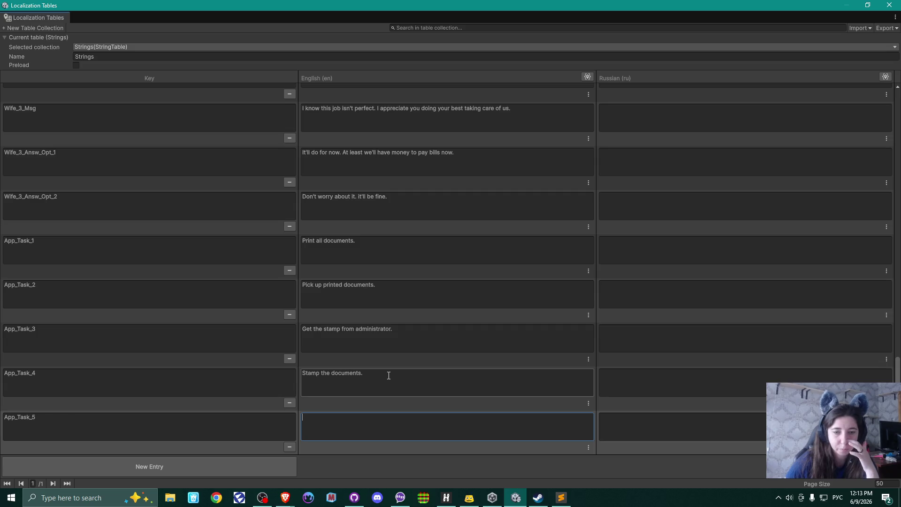
click(374, 377)
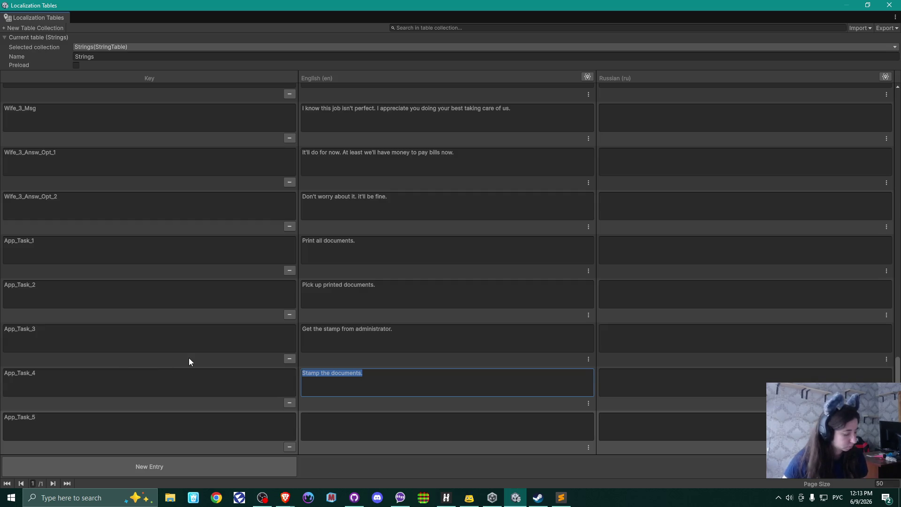
Swap the English texts so App_Task_3 reads 'Stamp the documents.' and App_Task_4 'Get the stamp from administrator.'
click(474, 335)
click(473, 334)
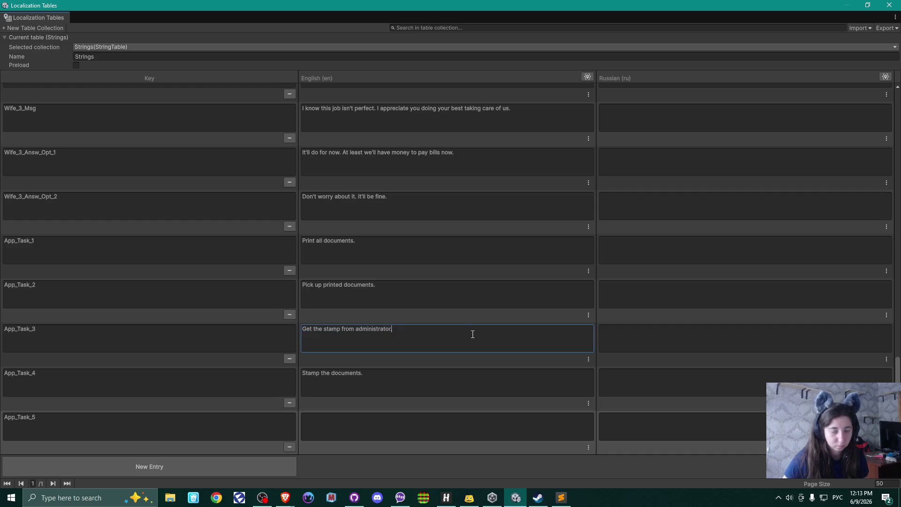
text(Stamp the documents.)
drag(394, 329, 268, 329)
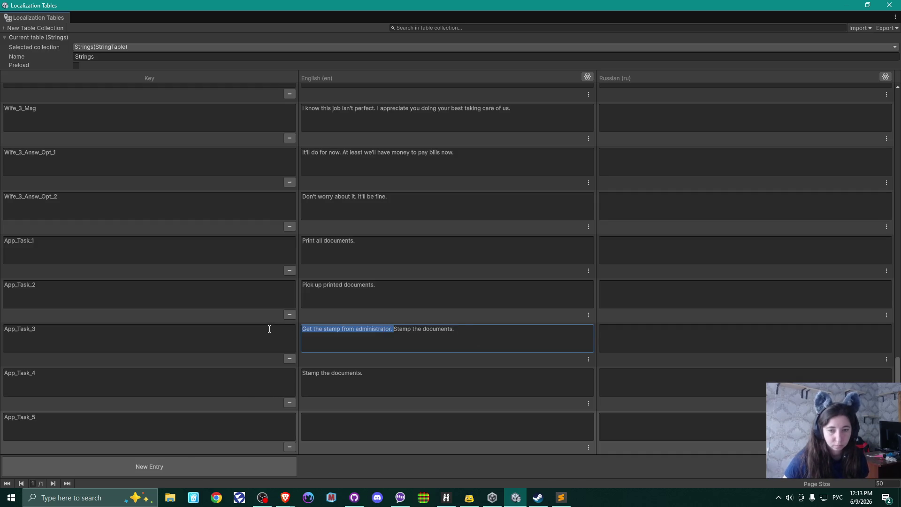
key(BackSpace)
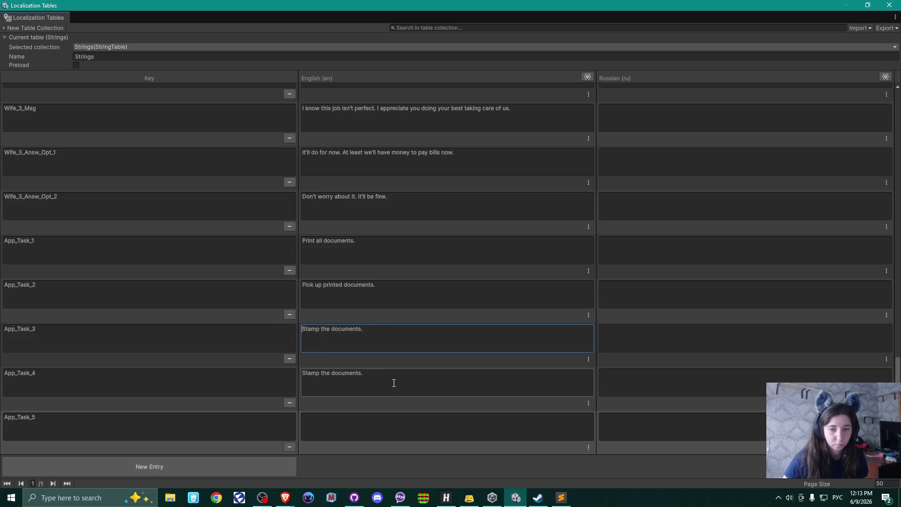
click(395, 383)
text(Get the stamp from administrator.)
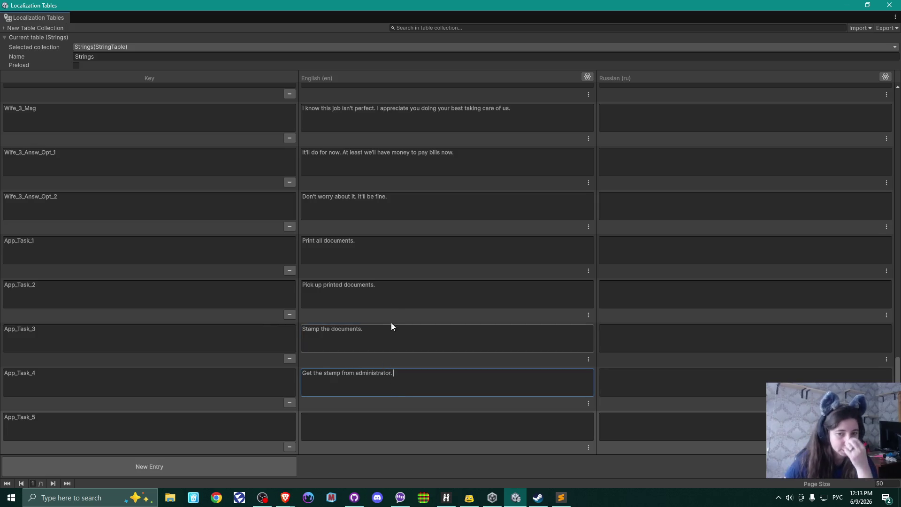
click(389, 331)
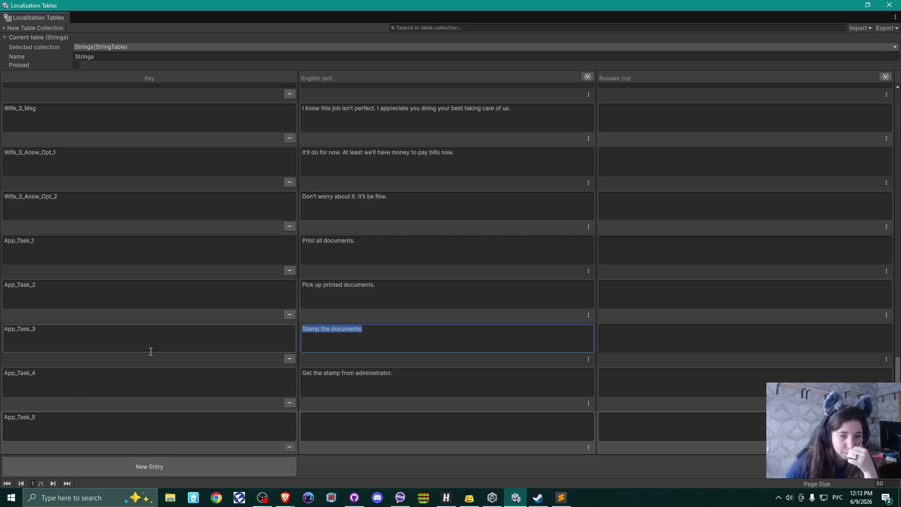
Rename keys App_Task_4 and App_Task_5 to App_Task_3a and App_Task_3b
double_click(71, 376)
text(3d)
key(BackSpace)
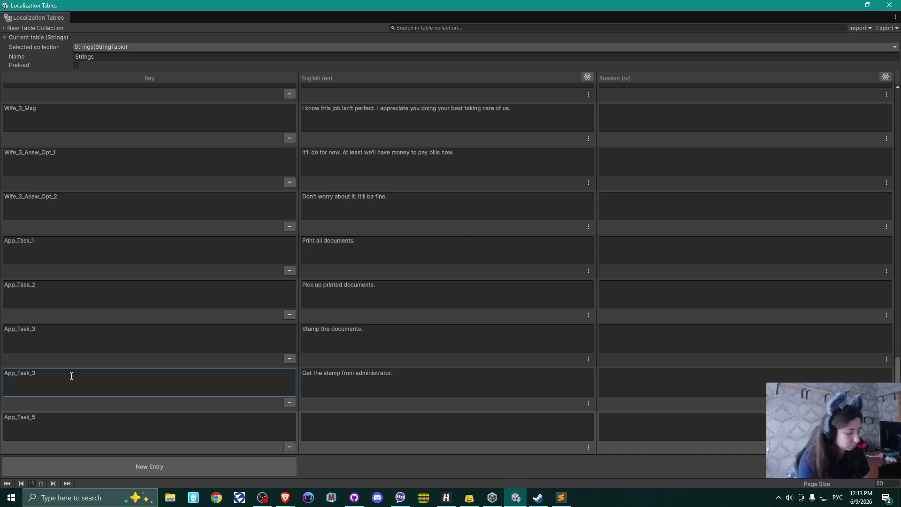
text(a)
click(111, 419)
click(111, 420)
key(BackSpace)
text(3b)
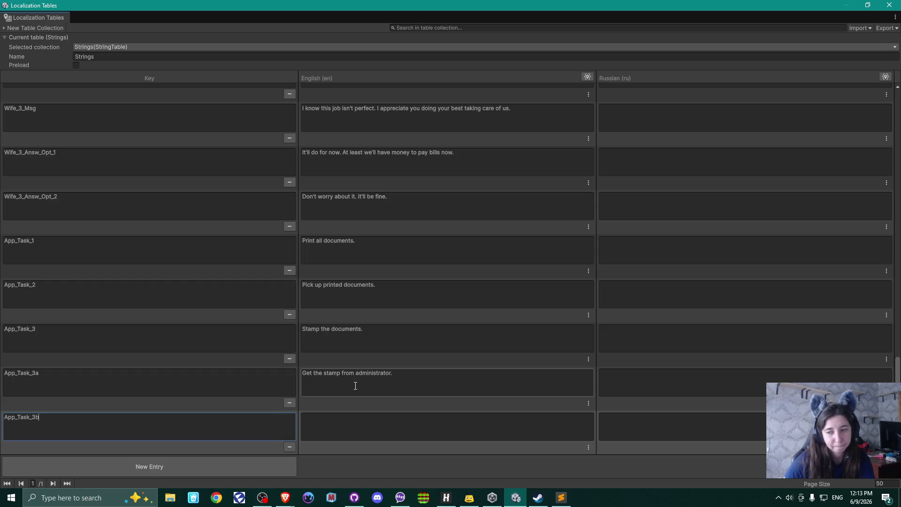
Add a fresh New Entry row below the still-blank App_Task_3b
click(359, 426)
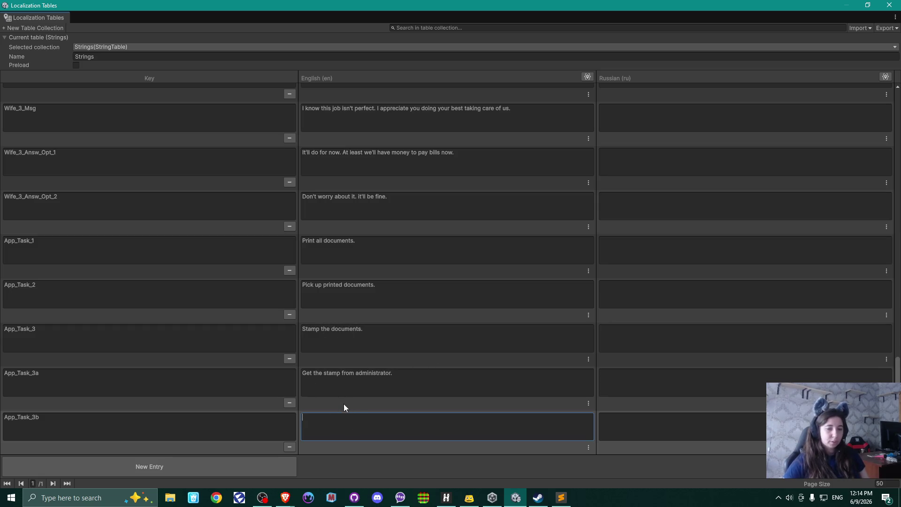
click(150, 467)
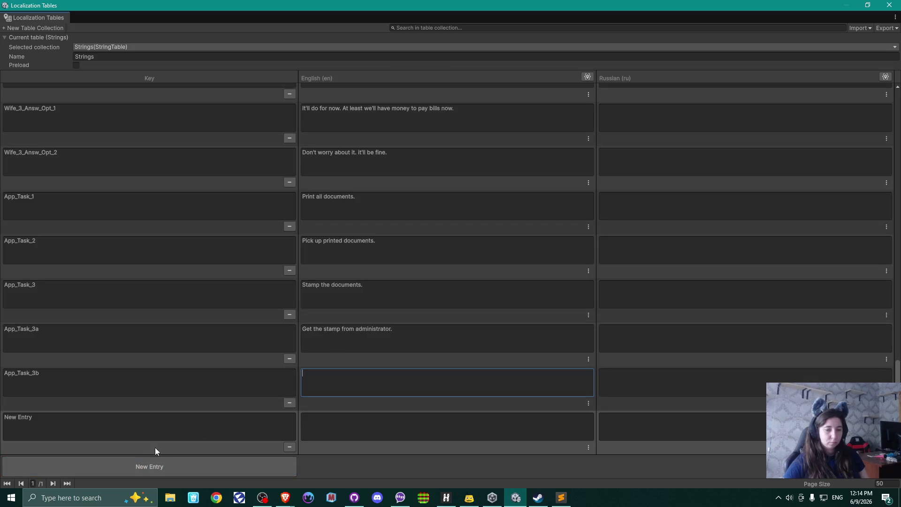
Undo an accidental paste and name the new entry App_Task_3c
click(387, 420)
text(Get the stamp from administrator.)
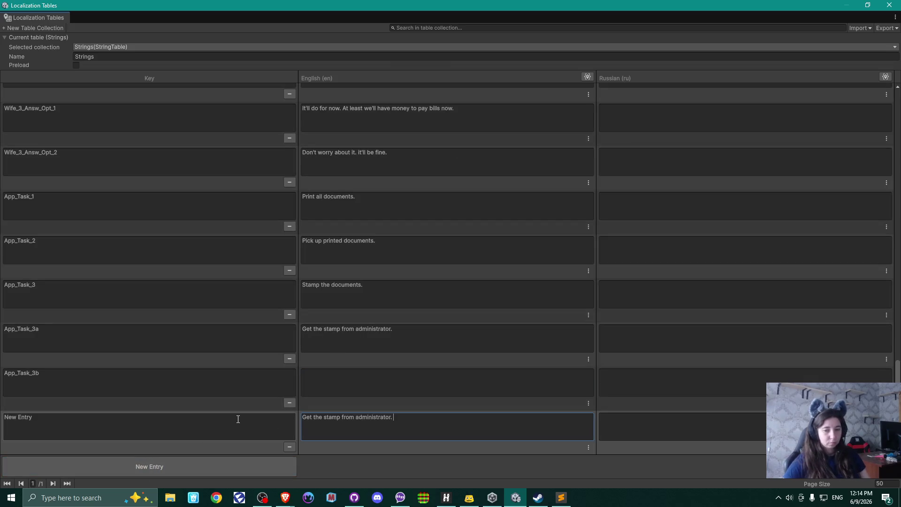
key(ctrl+z)
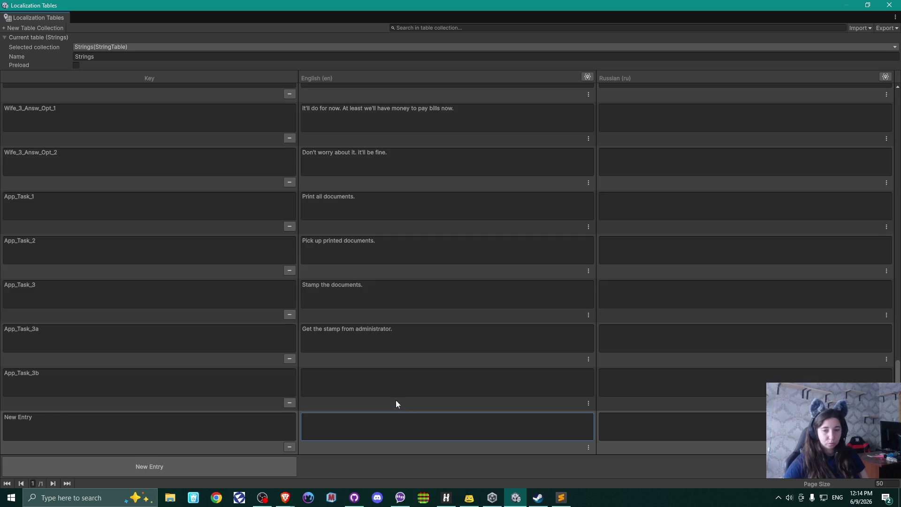
click(74, 382)
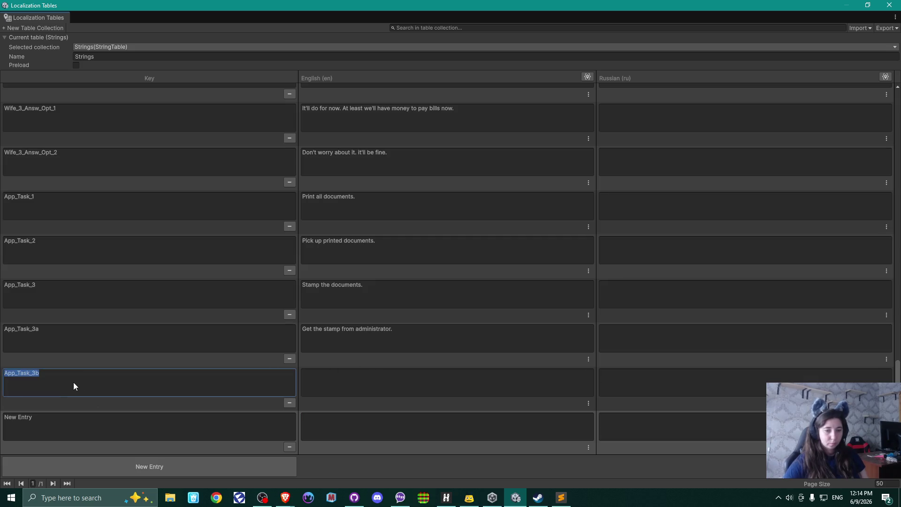
key(ctrl+c)
click(91, 423)
key(ctrl+v)
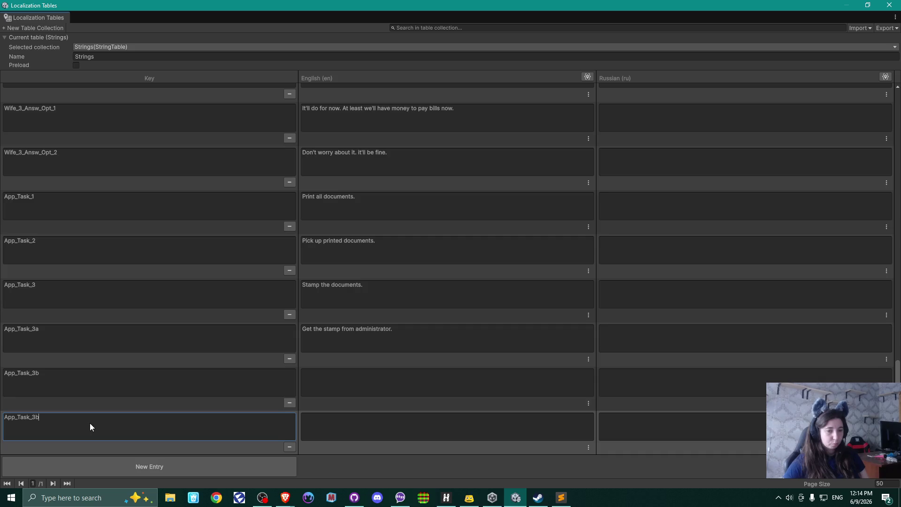
key(BackSpace)
text(c)
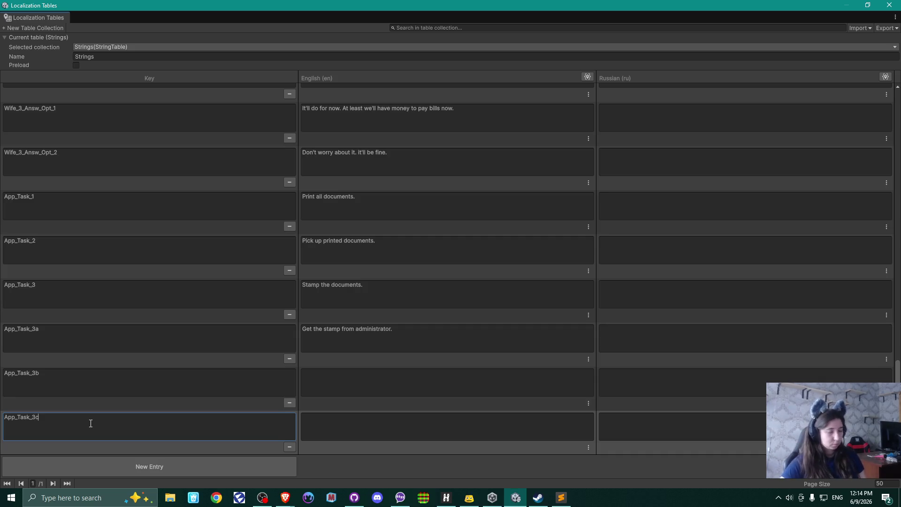
Copy 'Stamp the documents.' into App_Task_3b and start App_Task_3c's English with 'Return the stamp'
click(364, 297)
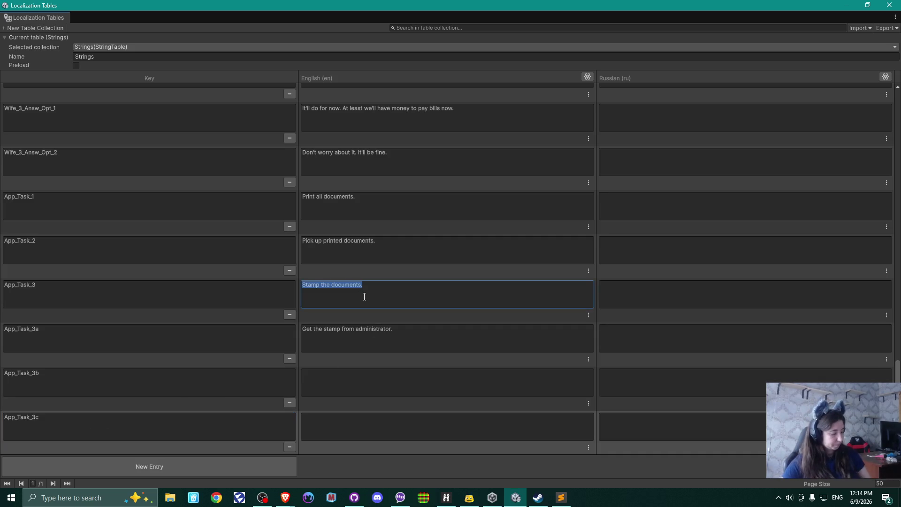
key(ctrl+c)
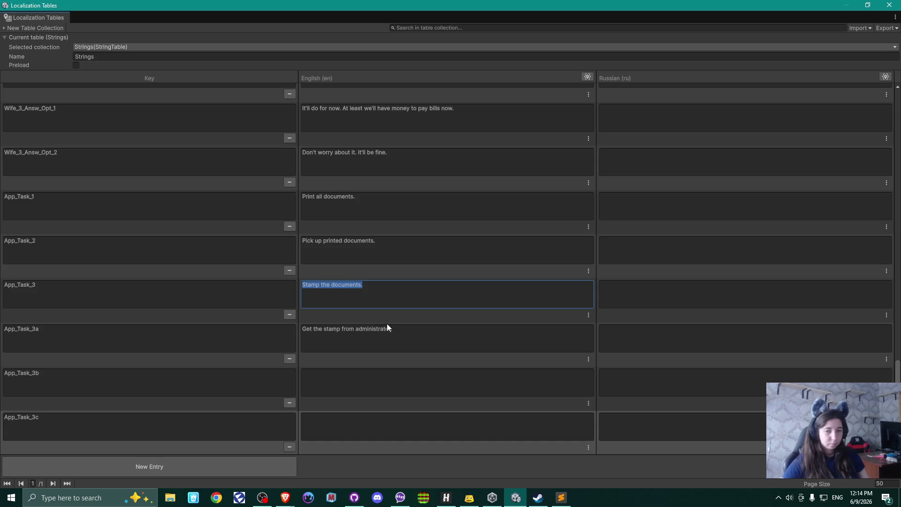
click(376, 386)
key(ctrl+v)
click(329, 425)
text(Return)
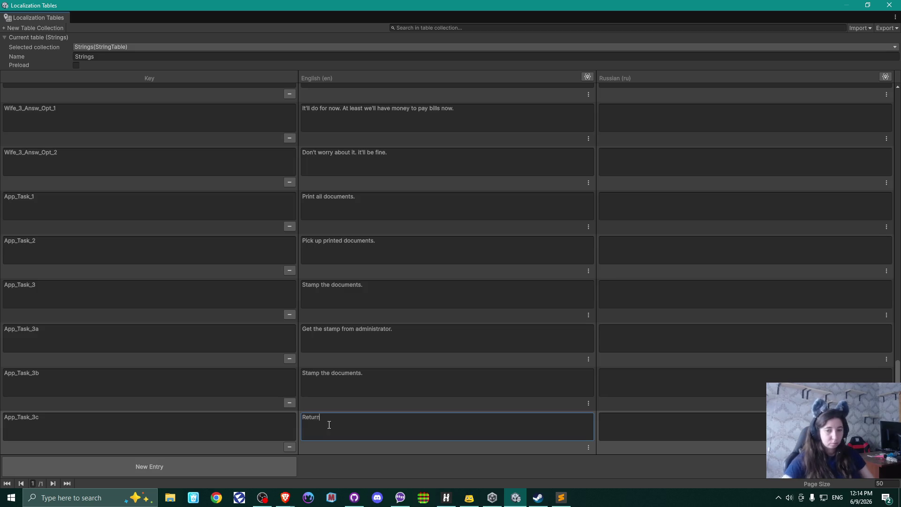
text( the stamp.)
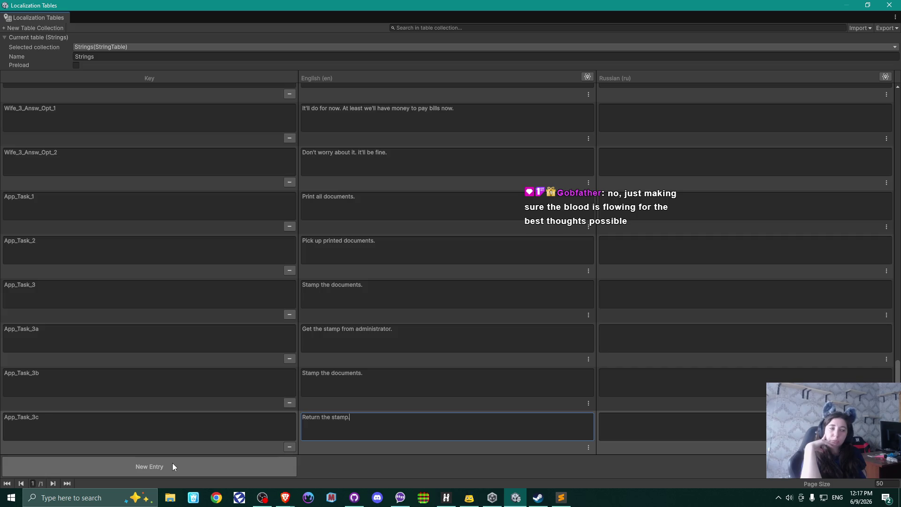
Add another entry row once App_Task_3c reads 'Return the stamp.'
click(172, 467)
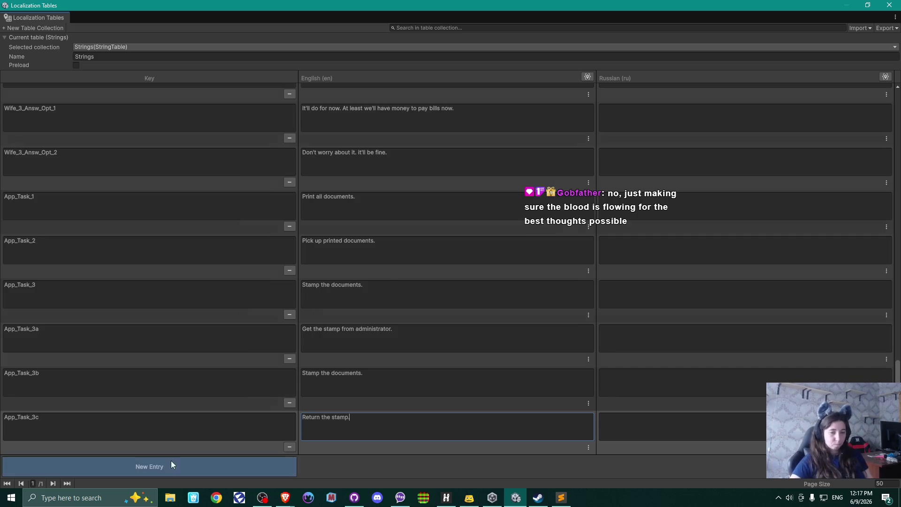
Select the blank New Entry row's key field below App_Task_3c, then switch to another application
click(163, 418)
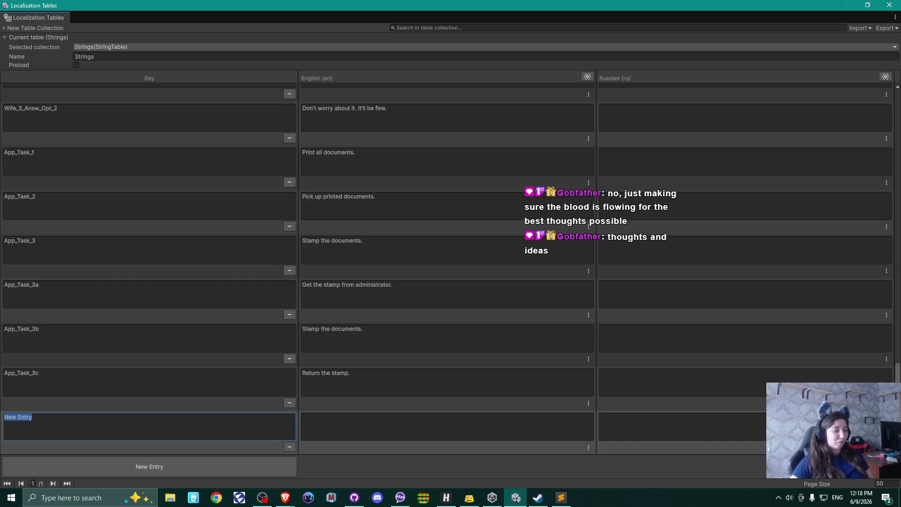
key(alt+Tab)
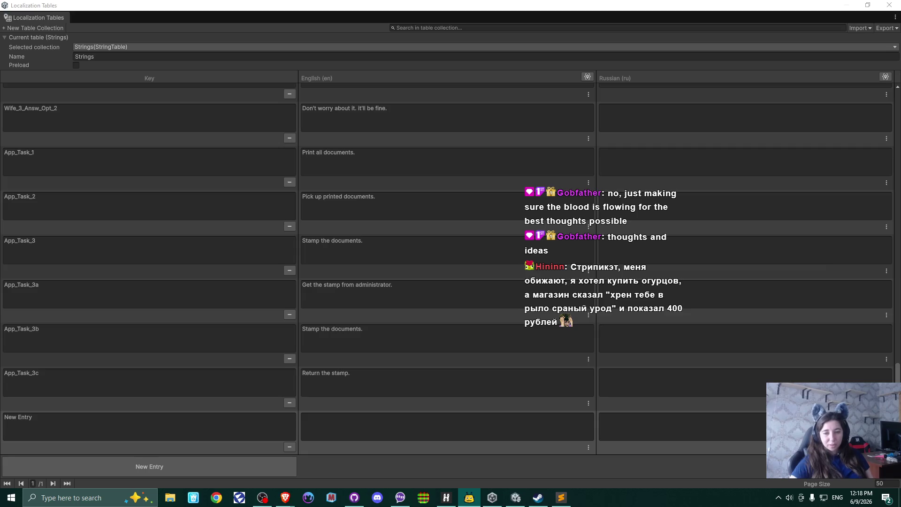
Name the new row App_Task_4 by copying the App_Task_3c key and renumbering it
click(59, 421)
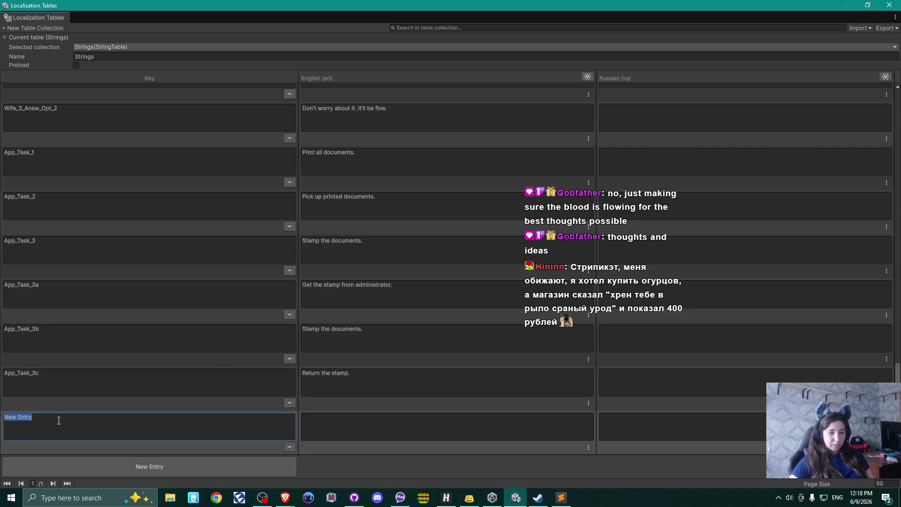
click(66, 377)
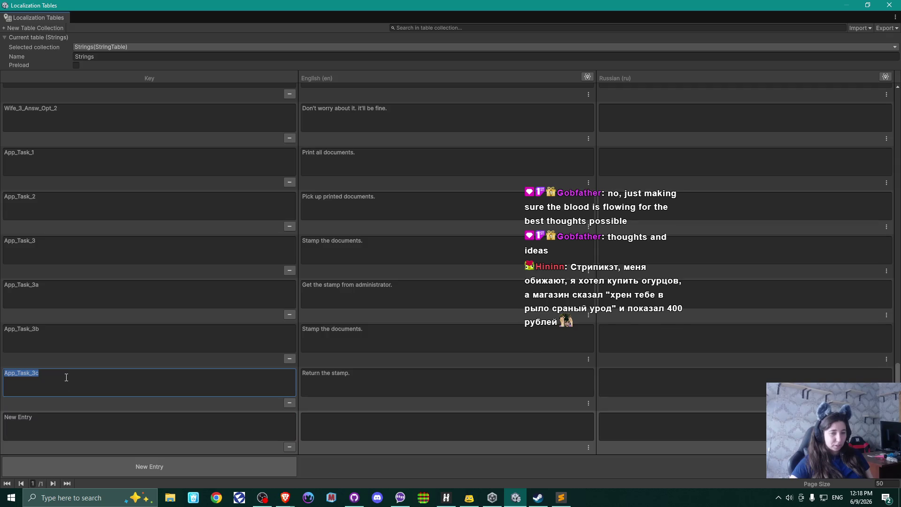
key(ctrl+c)
click(66, 429)
key(ctrl+v)
key(BackSpace)
text(d)
key(BackSpace)
key(BackSpace)
text(4)
Give App_Task_4 the English text 'Scan documents and send to' plus a character's name, and add another entry
click(412, 427)
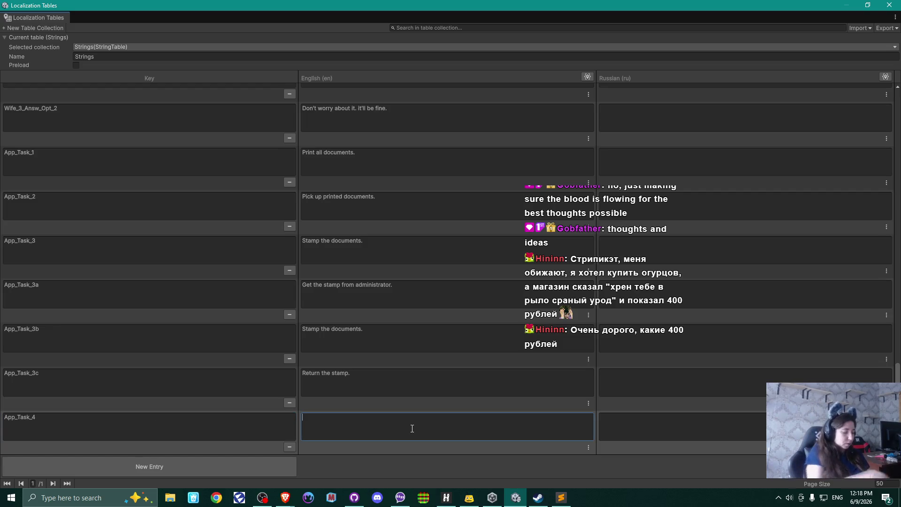
text(Scan)
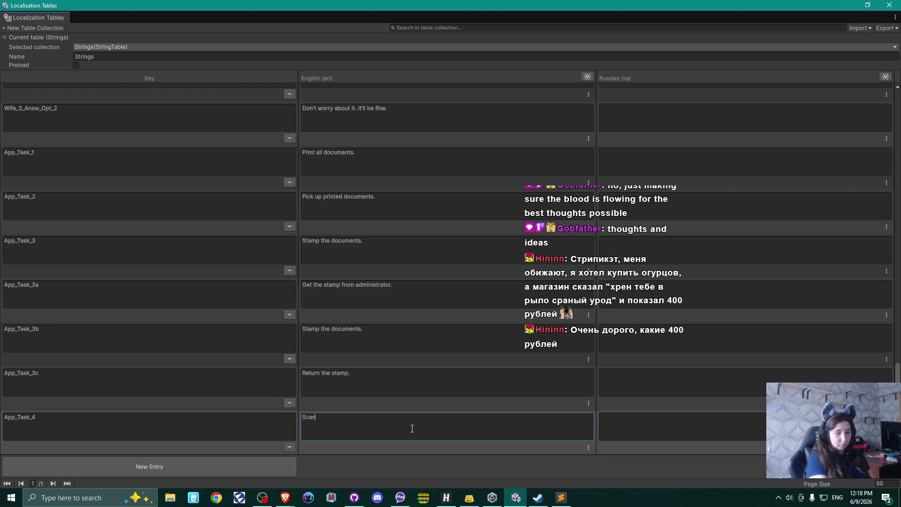
text( do)
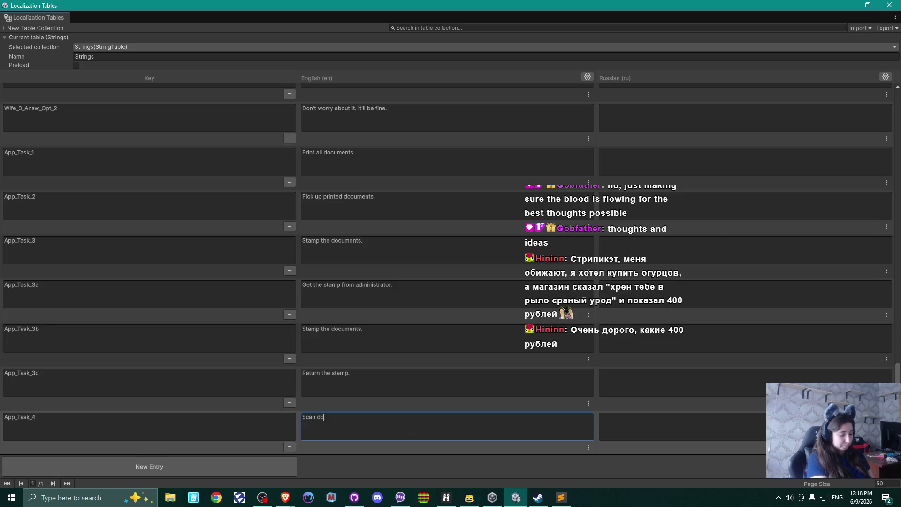
text(cuments)
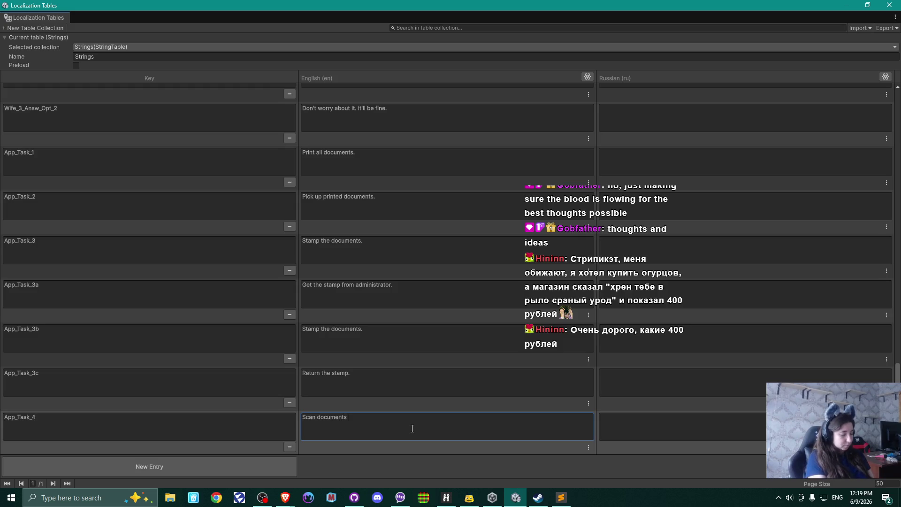
text( and )
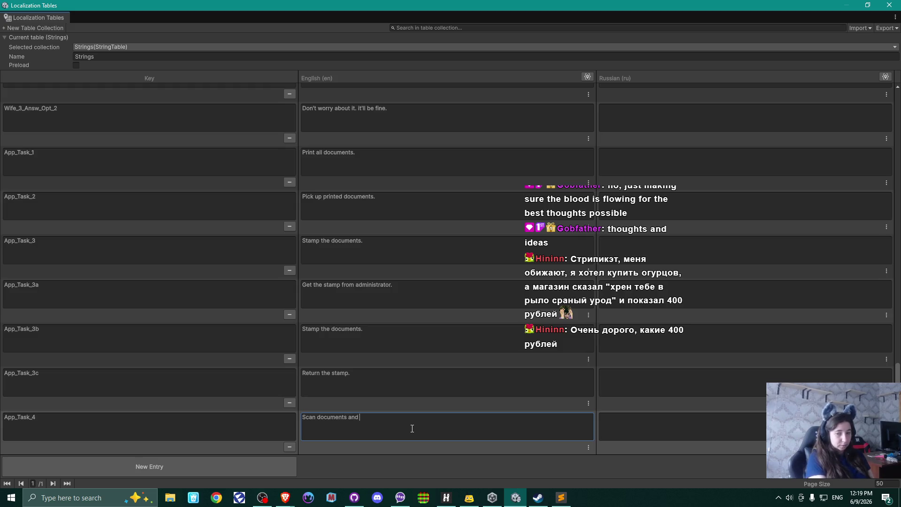
text(send to)
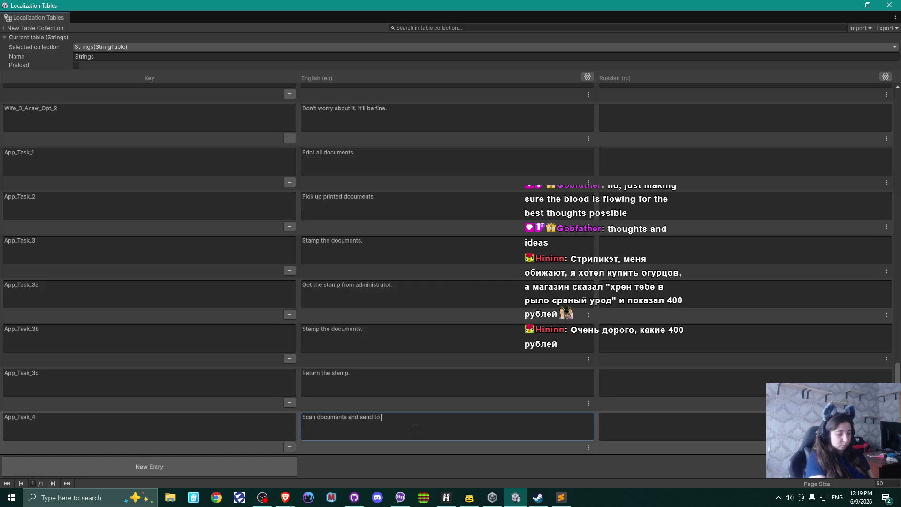
text(John )
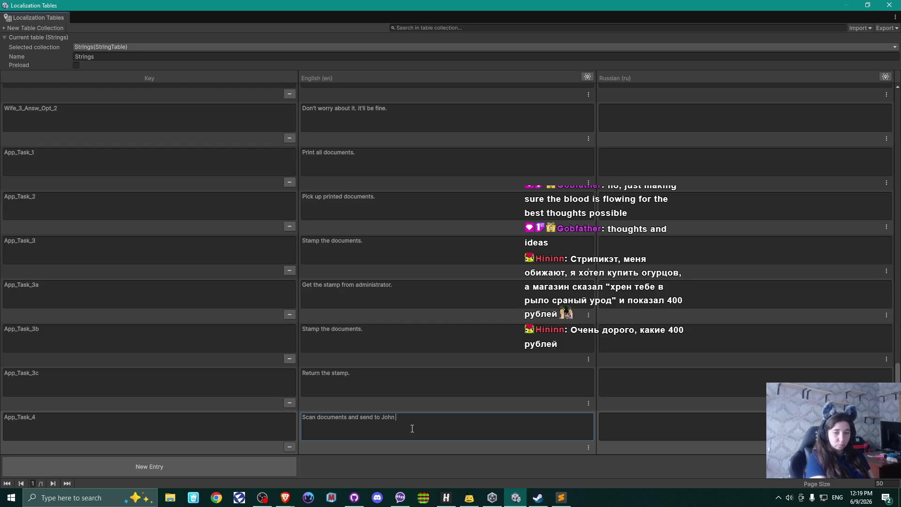
text(Moor)
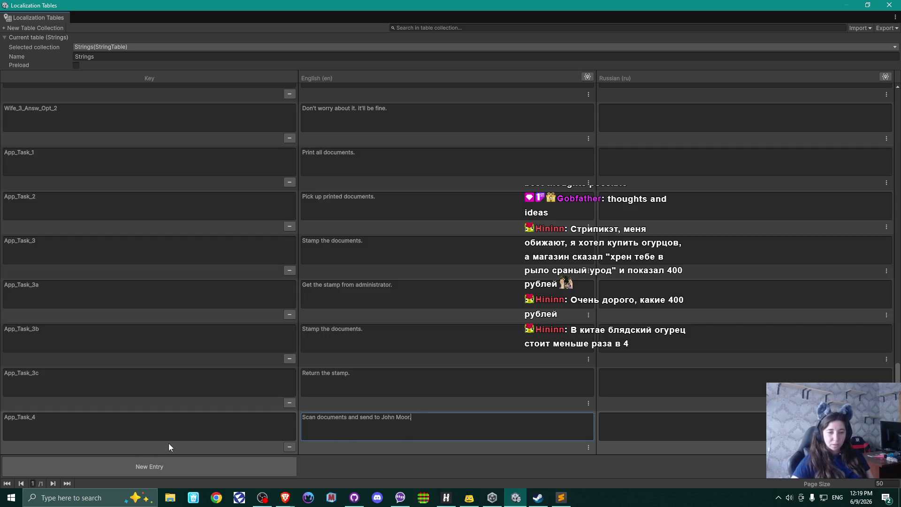
click(162, 467)
click(90, 392)
click(72, 421)
Name the new key App_Task_5 with English text 'Bring documents to' a colleague 'at 5b.', then restore the window
text(App_Task_5)
click(328, 437)
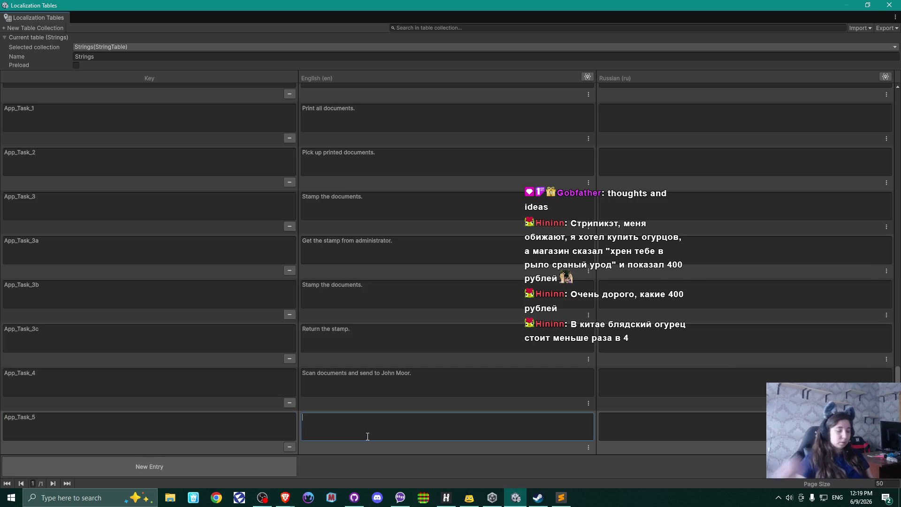
text(Bring )
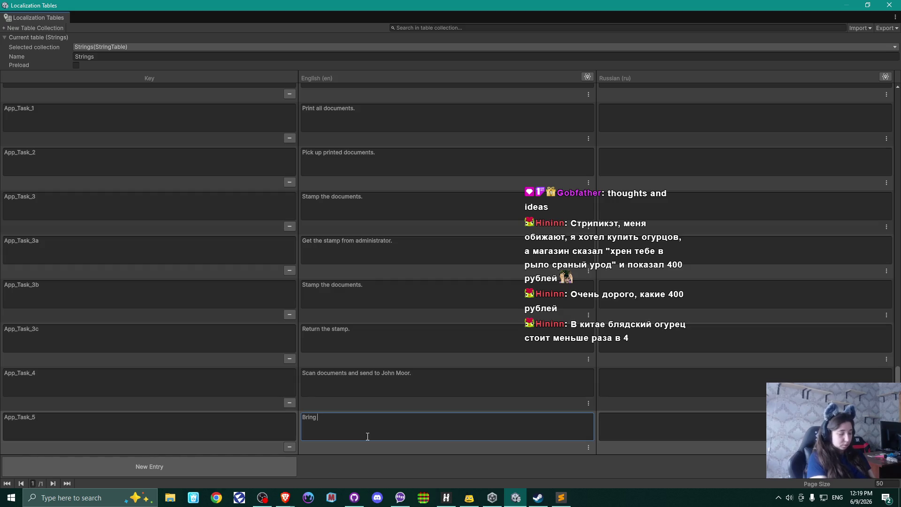
text(doc)
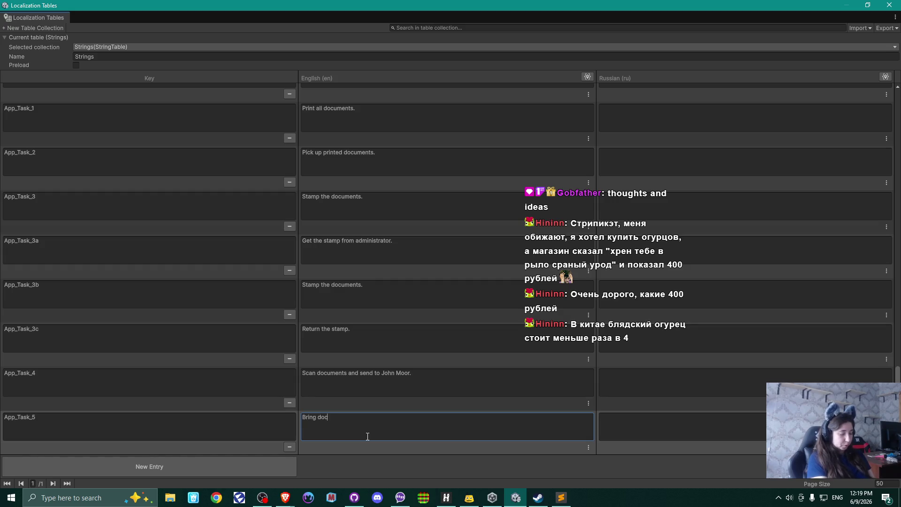
text(uments to)
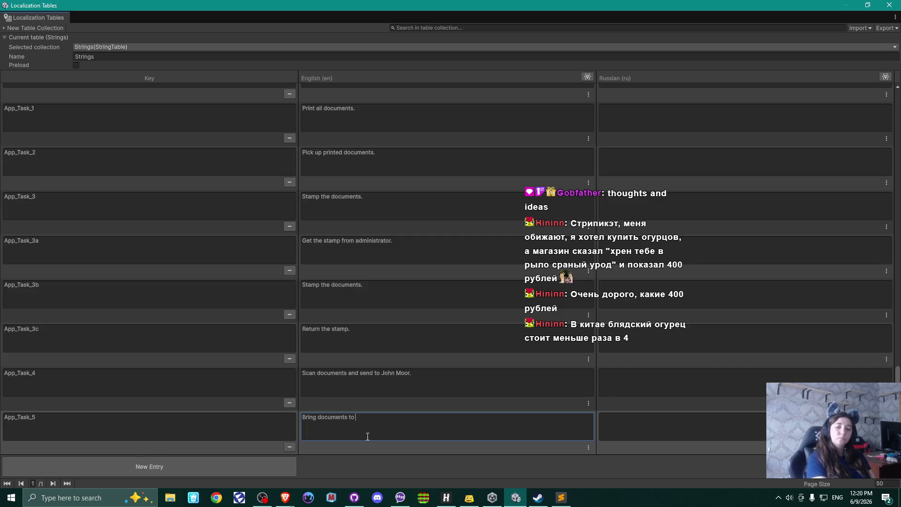
text( All)
key(BackSpace)
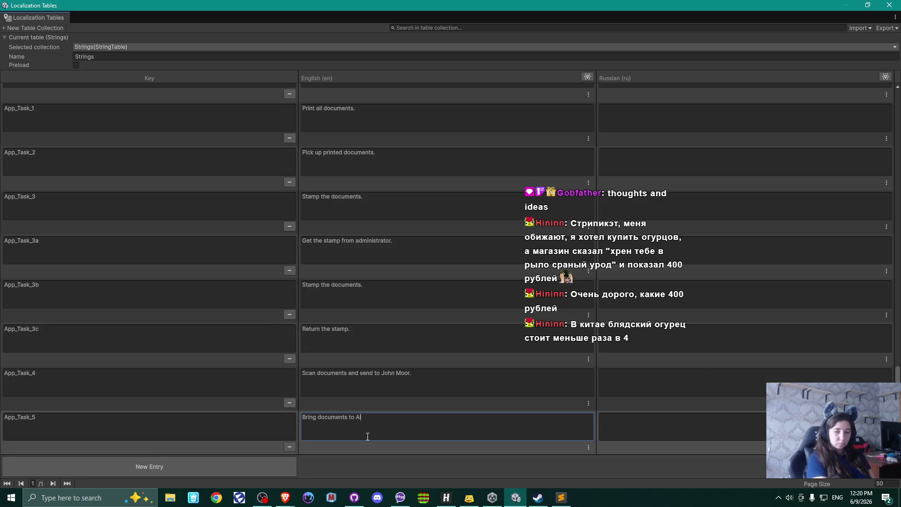
text(lf)
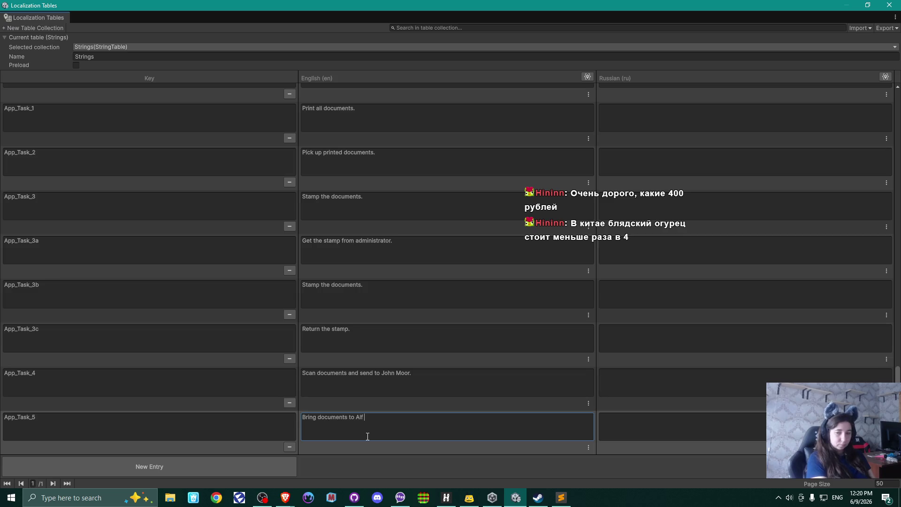
key(BackSpace)
key(BackSpace)
key(BackSpace)
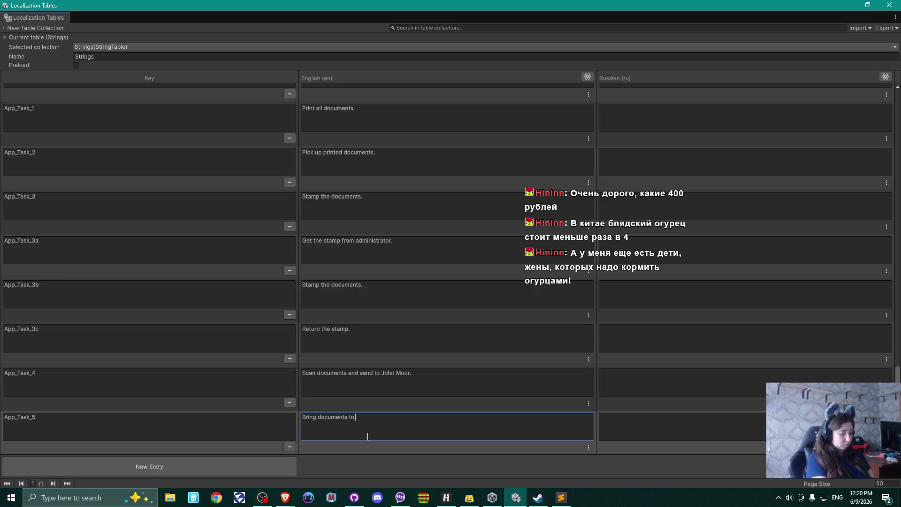
text(Daniel )
text(Fox )
text(at)
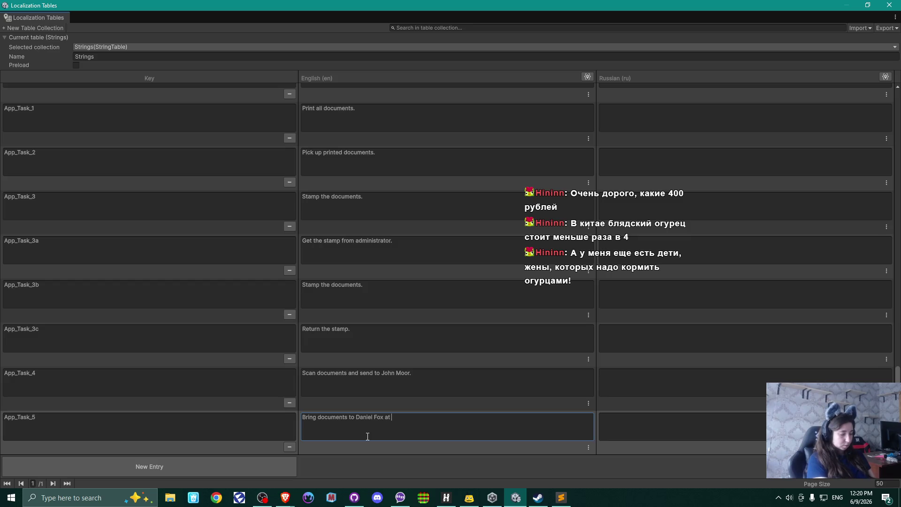
text( 5)
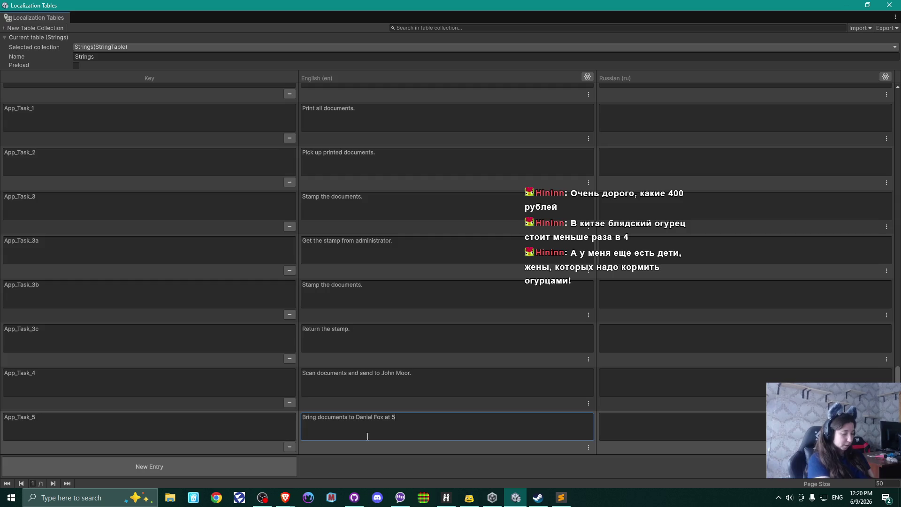
text(b.)
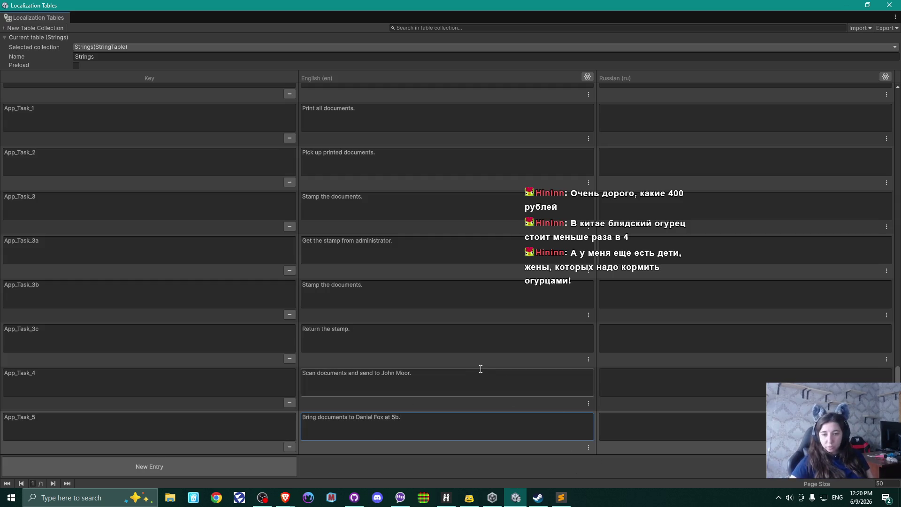
click(867, 5)
Move the Localization Tables window to the lower left and orbit the office scene to locate cubicles 5A and 5B
mouse_move(459, 89)
mouse_down()
mouse_move(280, 259)
mouse_move(323, 322)
mouse_up()
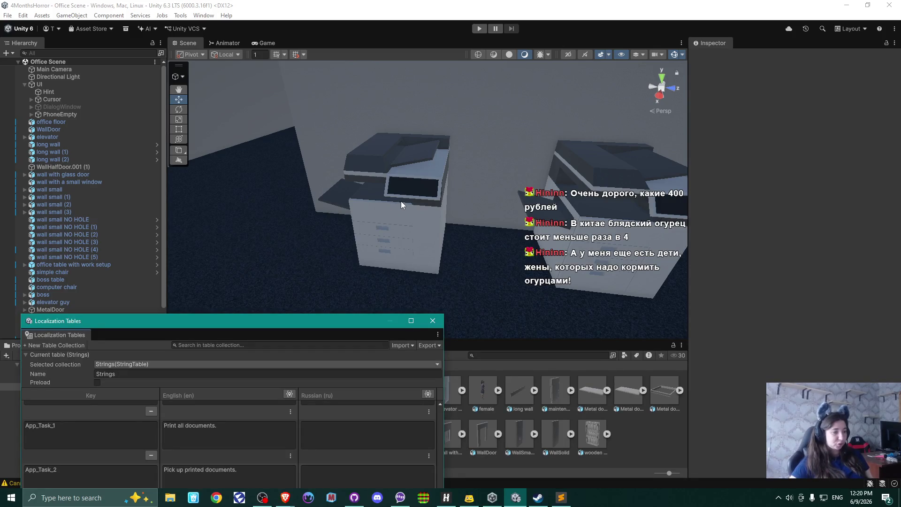
mouse_move(293, 215)
mouse_down()
mouse_move(477, 195)
mouse_move(376, 210)
mouse_move(385, 224)
mouse_move(415, 217)
mouse_move(346, 232)
mouse_move(359, 227)
mouse_move(354, 241)
mouse_move(356, 226)
mouse_move(172, 245)
mouse_move(459, 198)
mouse_move(423, 205)
mouse_up()
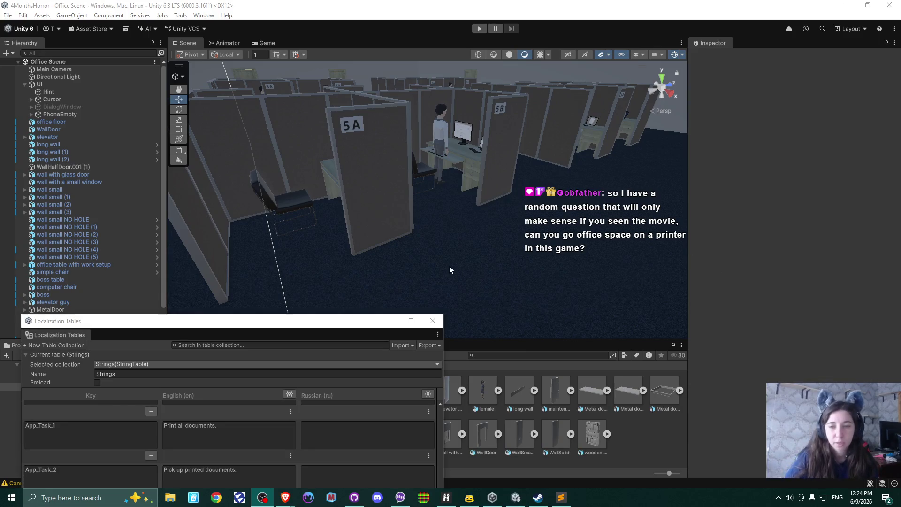
Centre and maximize the Localization Tables window, leaving App_Task_5's English text unchanged
drag(338, 321, 439, 88)
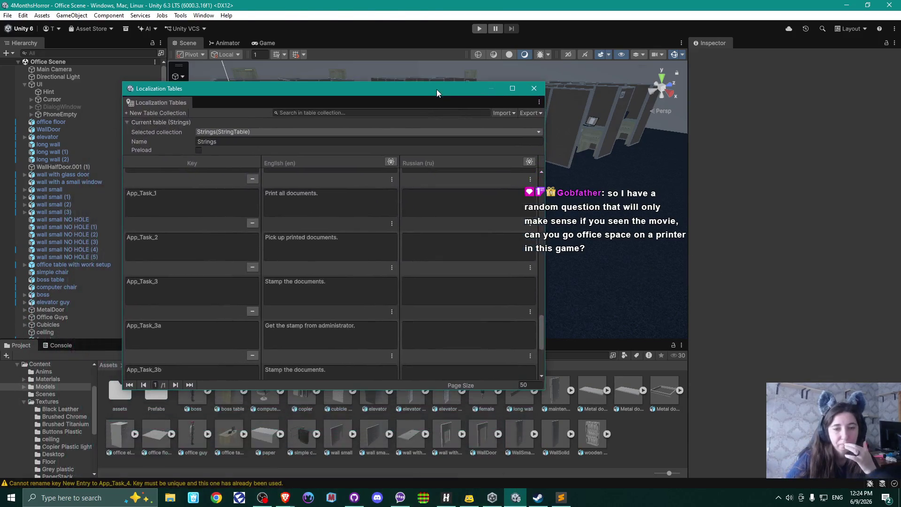
click(512, 89)
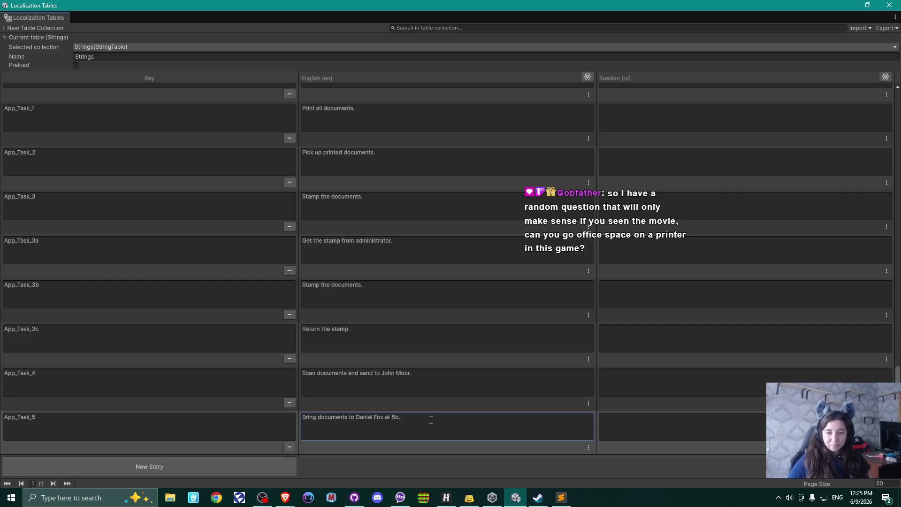
key(ctrl+a)
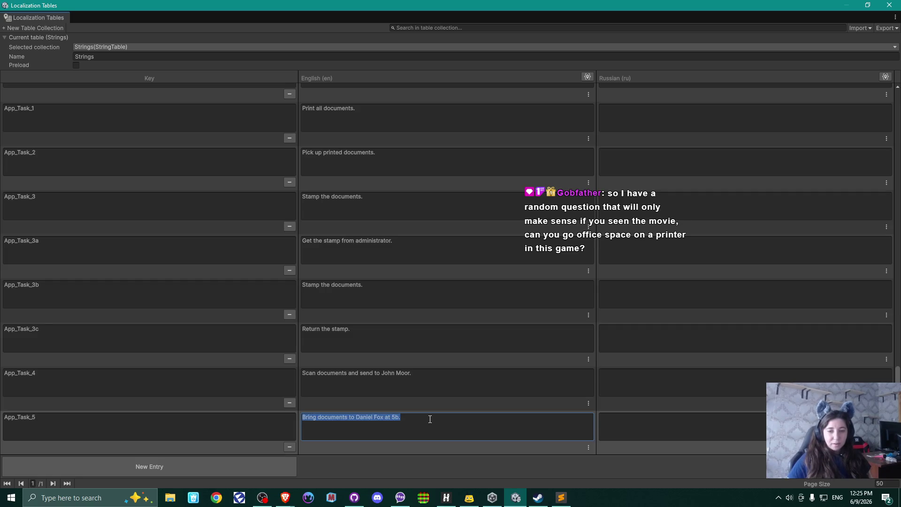
click(430, 419)
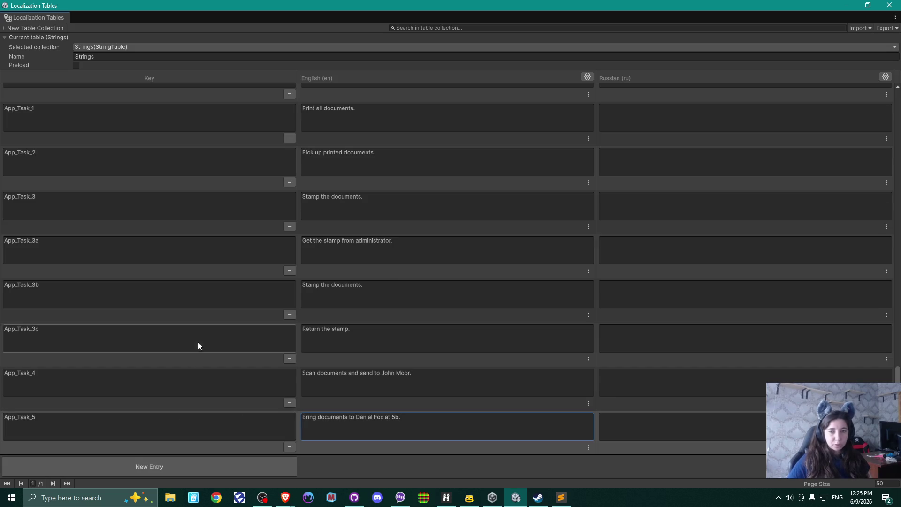
Scroll through the finished App_Task_1–App_Task_5 rows, then shrink the window back to floating
scroll(199, 346, up, 3)
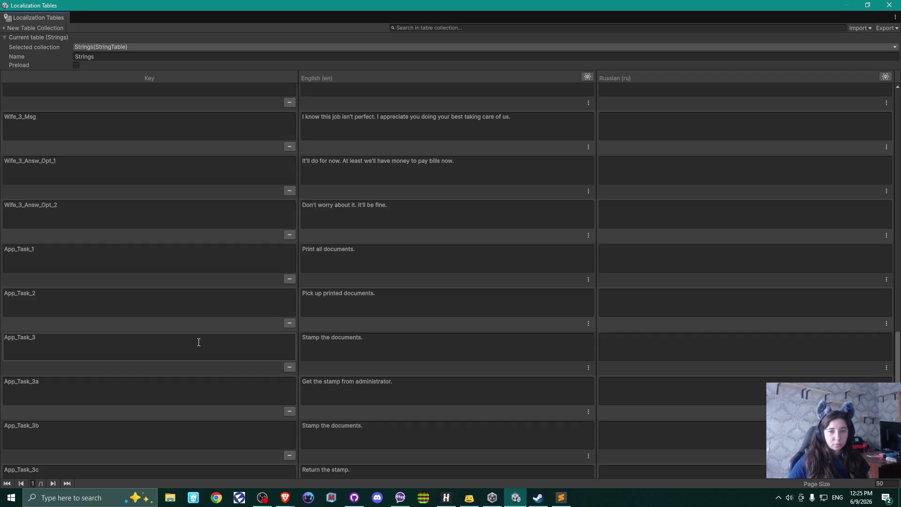
scroll(199, 342, down, 3)
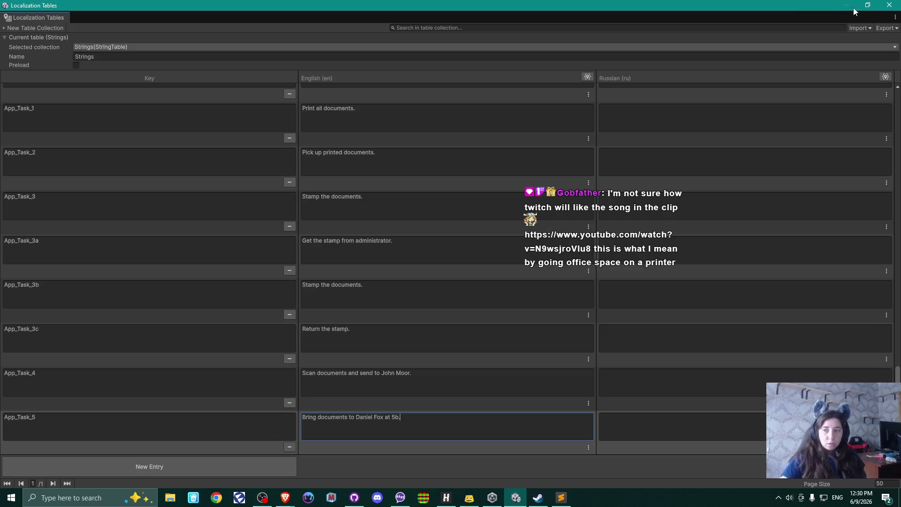
click(868, 5)
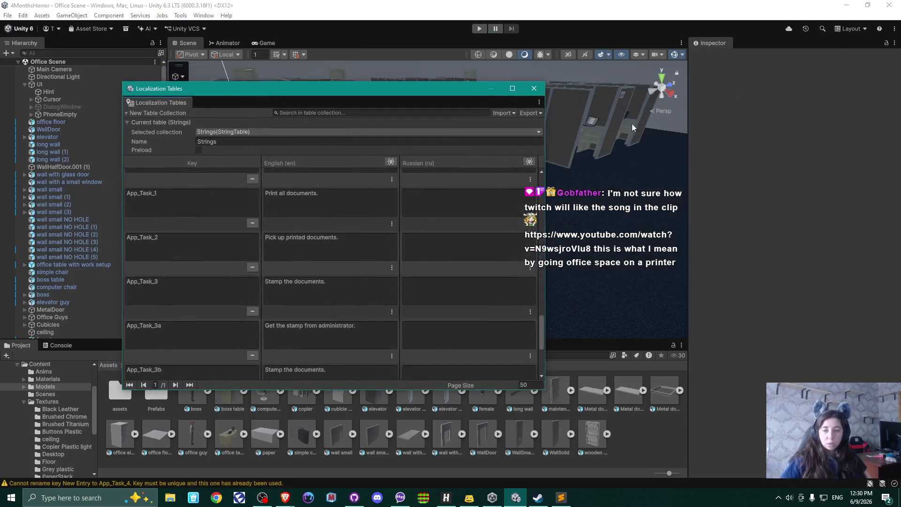
Close the Localization Tables window and bring up the Happ VPN server list
click(534, 88)
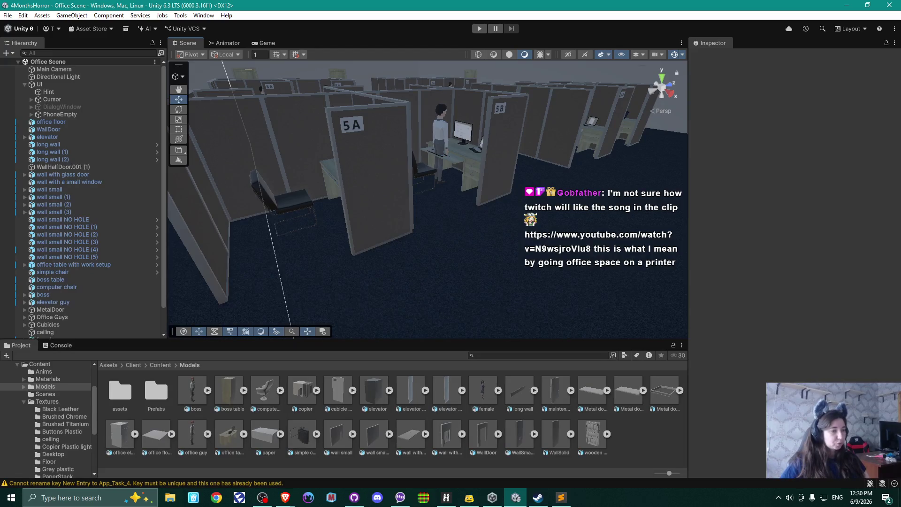
key(alt+Tab)
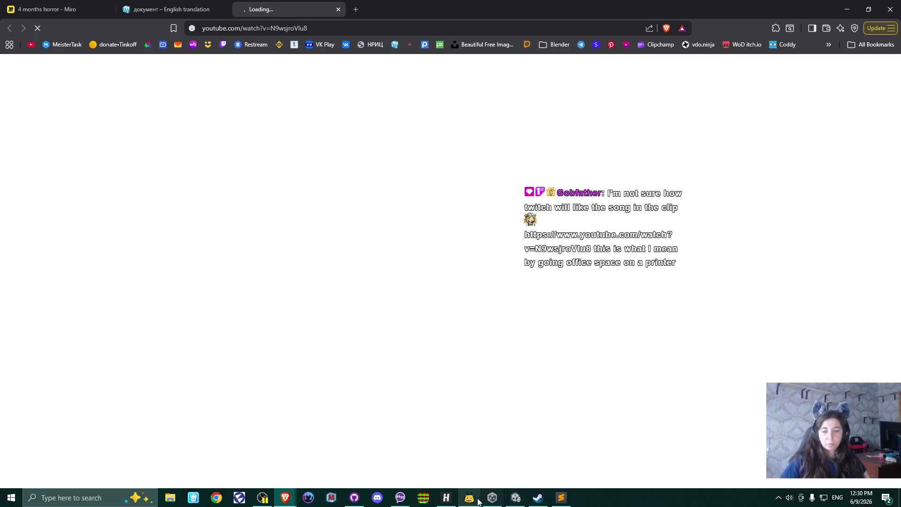
click(446, 498)
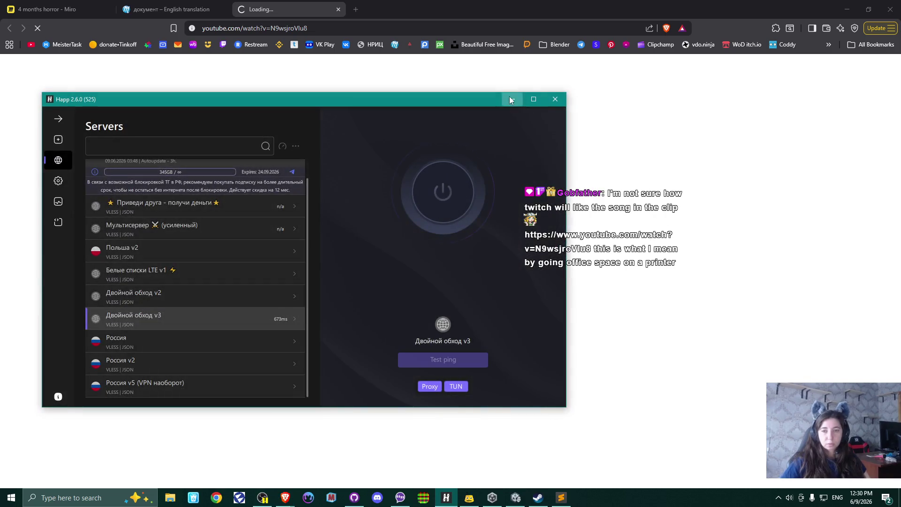
Hide the VPN window so the 'Office Space - Printer Scene (UNCENSORED)' video loads and plays
click(513, 99)
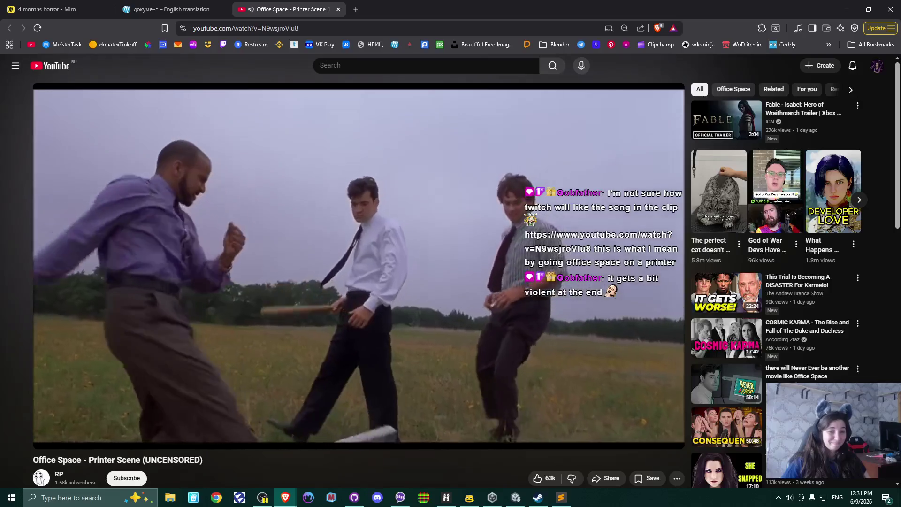
mouse_move(492, 346)
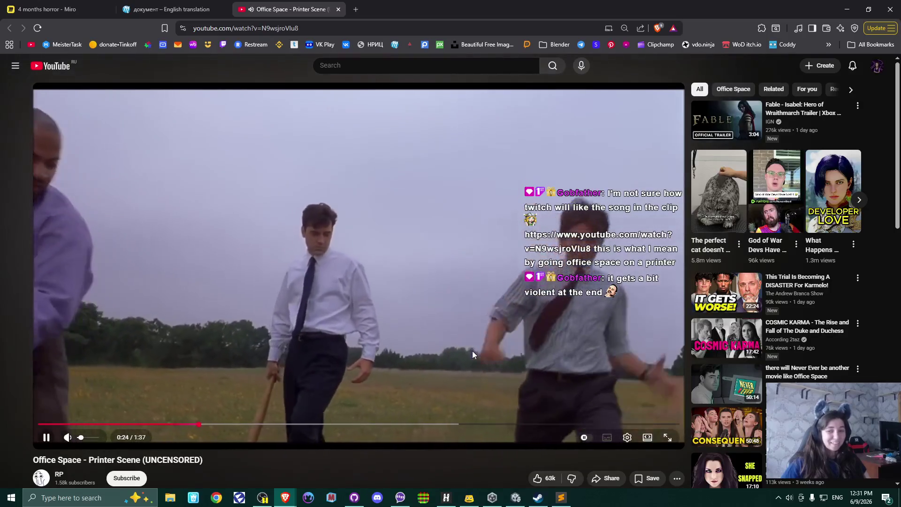